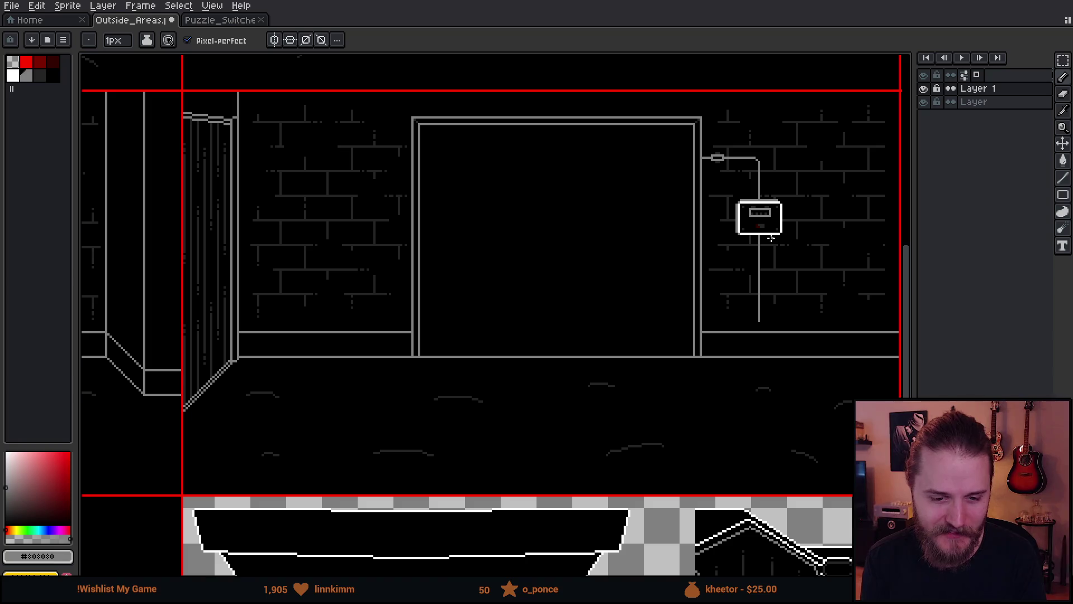
- Zoom in on the fuse box, sketch a rough loop and arrow beside it, then undo them
{"action": "mouse_move", "coordinate": [781, 293]}
{"action": "left_mouse_down"}
{"action": "mouse_move", "coordinate": [666, 323]}
{"action": "mouse_move", "coordinate": [693, 335]}
{"action": "left_mouse_up"}
{"action": "scroll", "coordinate": [691, 325], "scroll_direction": "up", "scroll_amount": 1}
{"action": "mouse_move", "coordinate": [682, 397]}
{"action": "left_mouse_down"}
{"action": "mouse_move", "coordinate": [707, 403]}
{"action": "mouse_move", "coordinate": [706, 429]}
{"action": "left_mouse_up"}
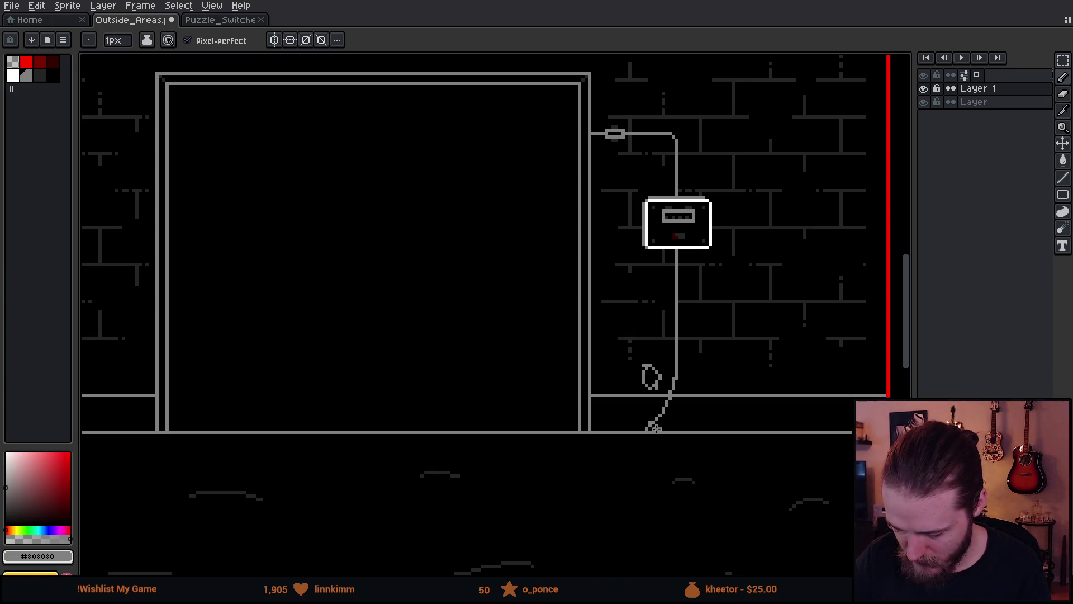
{"action": "mouse_move", "coordinate": [621, 447]}
{"action": "left_mouse_down"}
{"action": "mouse_move", "coordinate": [711, 335]}
{"action": "mouse_move", "coordinate": [632, 448]}
{"action": "left_mouse_up"}
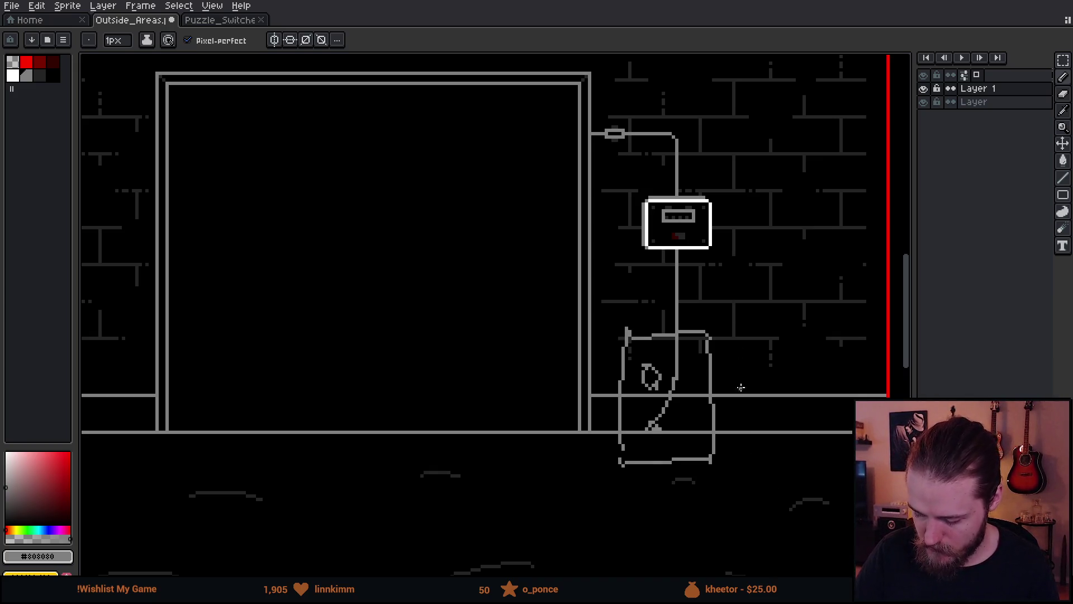
{"action": "left_click_drag", "start_coordinate": [737, 364], "coordinate": [754, 421]}
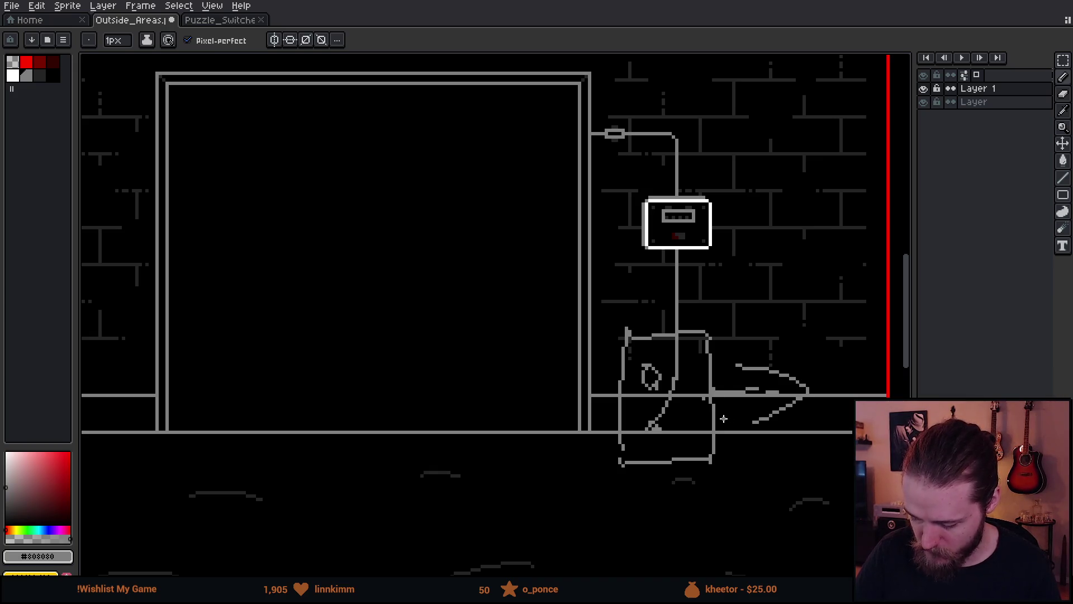
{"action": "key", "text": "v"}
{"action": "key", "text": "ctrl+z"}
{"action": "key", "text": "ctrl+z"}
{"action": "key", "text": "ctrl+z"}
{"action": "key", "text": "ctrl+z"}
{"action": "key", "text": "ctrl+z"}
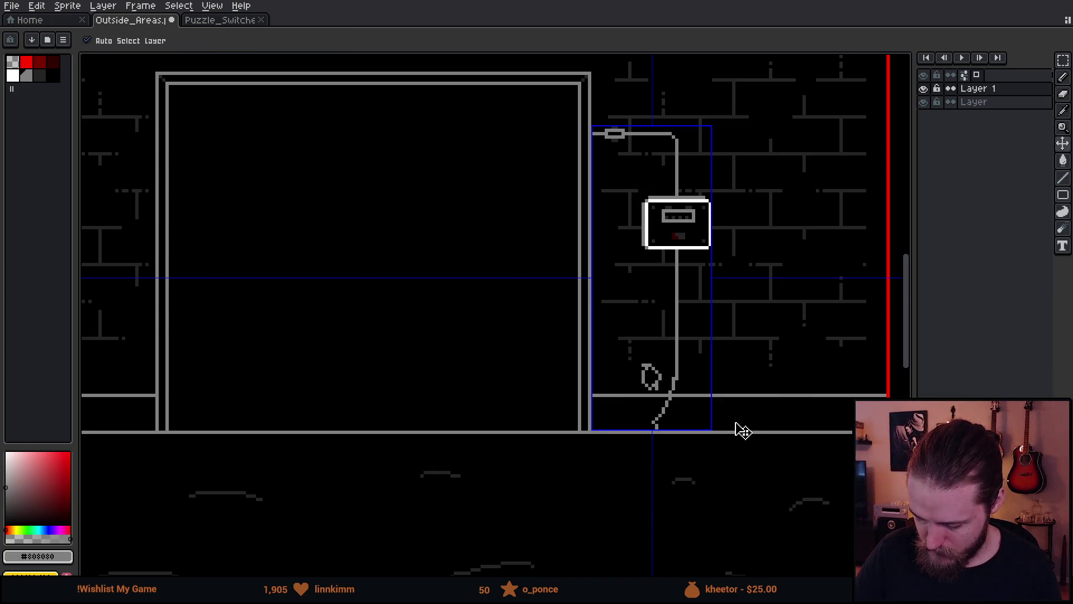
{"action": "key", "text": "b"}
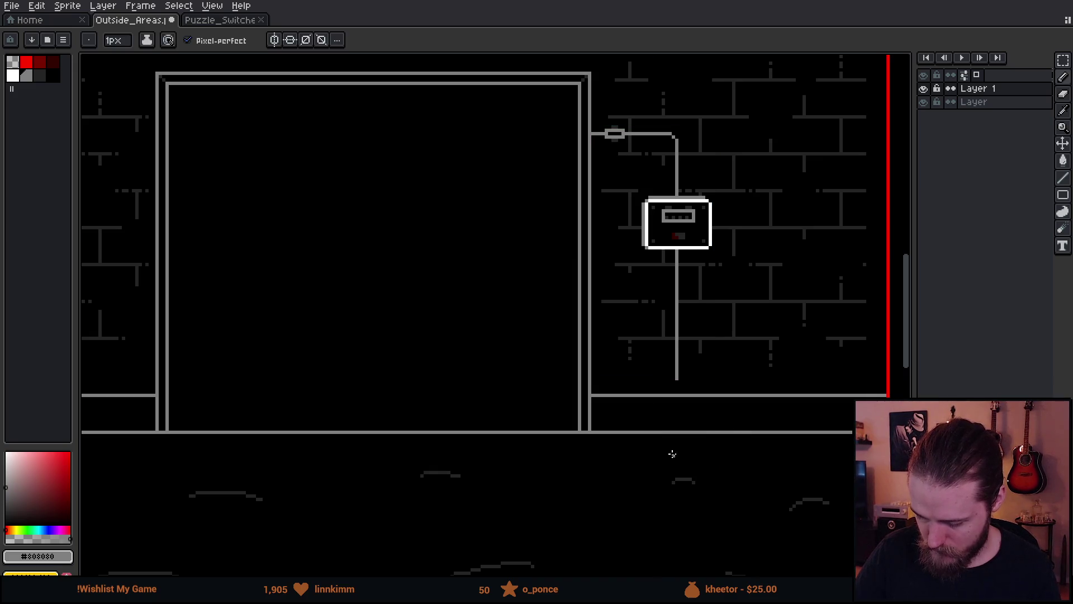
- Sketch several trial loops around the fuse box, undoing each one
{"action": "mouse_move", "coordinate": [594, 506]}
{"action": "left_mouse_down"}
{"action": "mouse_move", "coordinate": [613, 467]}
{"action": "mouse_move", "coordinate": [737, 485]}
{"action": "mouse_move", "coordinate": [704, 500]}
{"action": "mouse_move", "coordinate": [645, 490]}
{"action": "left_mouse_up"}
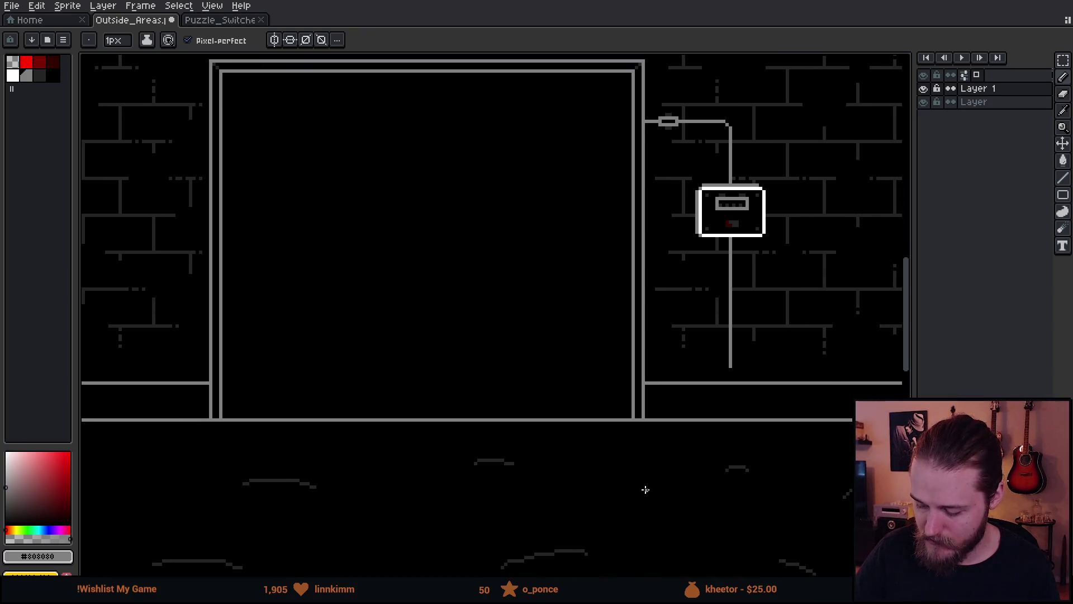
{"action": "mouse_move", "coordinate": [730, 136]}
{"action": "left_mouse_down"}
{"action": "mouse_move", "coordinate": [777, 151]}
{"action": "mouse_move", "coordinate": [670, 184]}
{"action": "left_mouse_up"}
{"action": "key", "text": "ctrl+z"}
{"action": "mouse_move", "coordinate": [788, 129]}
{"action": "left_mouse_down"}
{"action": "mouse_move", "coordinate": [745, 86]}
{"action": "mouse_move", "coordinate": [629, 411]}
{"action": "mouse_move", "coordinate": [802, 274]}
{"action": "mouse_move", "coordinate": [688, 77]}
{"action": "left_mouse_up"}
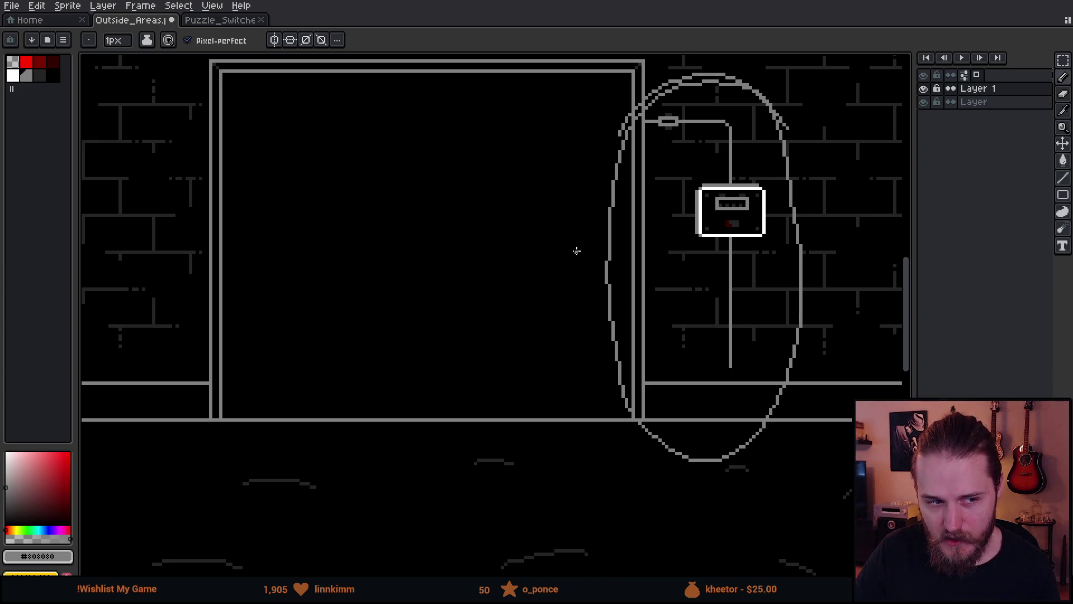
{"action": "key", "text": "ctrl+z"}
{"action": "mouse_move", "coordinate": [789, 208]}
{"action": "left_mouse_down"}
{"action": "mouse_move", "coordinate": [625, 161]}
{"action": "mouse_move", "coordinate": [736, 402]}
{"action": "mouse_move", "coordinate": [790, 226]}
{"action": "left_mouse_up"}
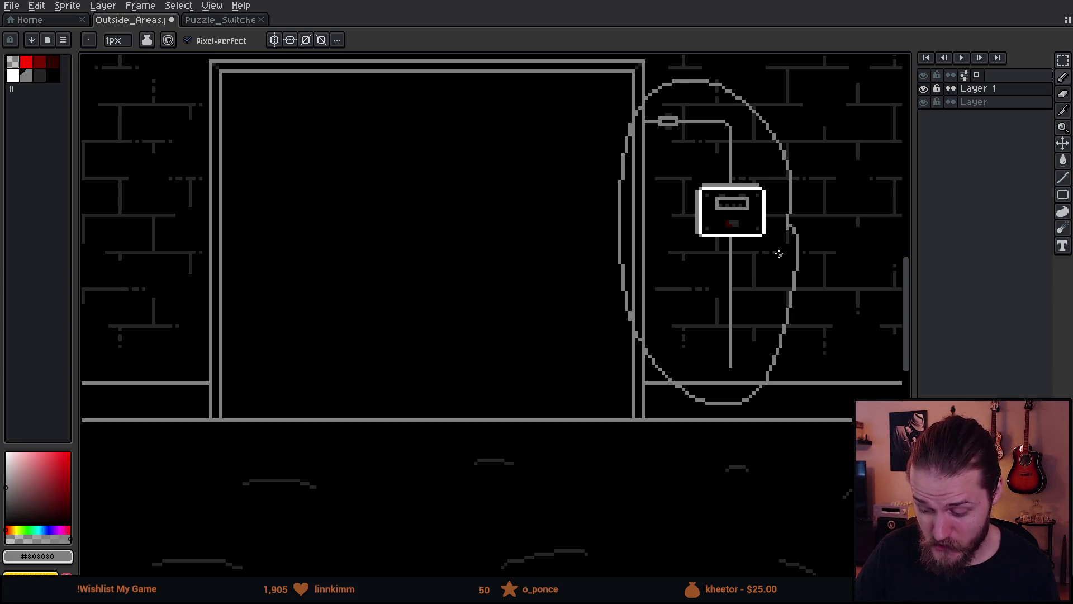
{"action": "key", "text": "ctrl+z"}
- Try a few grass strokes on the floor and undo them all
{"action": "mouse_move", "coordinate": [618, 378]}
{"action": "left_mouse_down"}
{"action": "mouse_move", "coordinate": [698, 336]}
{"action": "mouse_move", "coordinate": [756, 351]}
{"action": "left_mouse_up"}
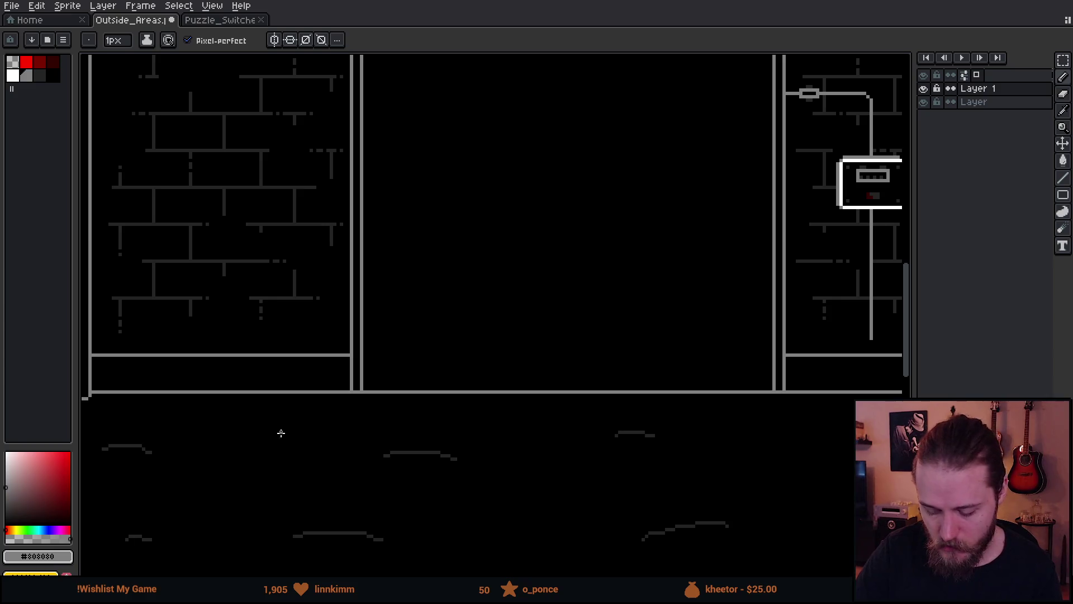
{"action": "left_click_drag", "start_coordinate": [317, 447], "coordinate": [277, 371]}
{"action": "mouse_move", "coordinate": [311, 379]}
{"action": "left_mouse_down"}
{"action": "mouse_move", "coordinate": [318, 444]}
{"action": "mouse_move", "coordinate": [394, 415]}
{"action": "left_mouse_up"}
{"action": "left_click_drag", "start_coordinate": [833, 375], "coordinate": [804, 398]}
{"action": "mouse_move", "coordinate": [811, 394]}
{"action": "left_mouse_down"}
{"action": "mouse_move", "coordinate": [827, 447]}
{"action": "mouse_move", "coordinate": [659, 427]}
{"action": "mouse_move", "coordinate": [591, 484]}
{"action": "left_mouse_up"}
{"action": "key", "text": "ctrl+z"}
{"action": "key", "text": "v"}
{"action": "key", "text": "ctrl+z"}
{"action": "key", "text": "ctrl+z"}
{"action": "key", "text": "ctrl+z"}
{"action": "key", "text": "b"}
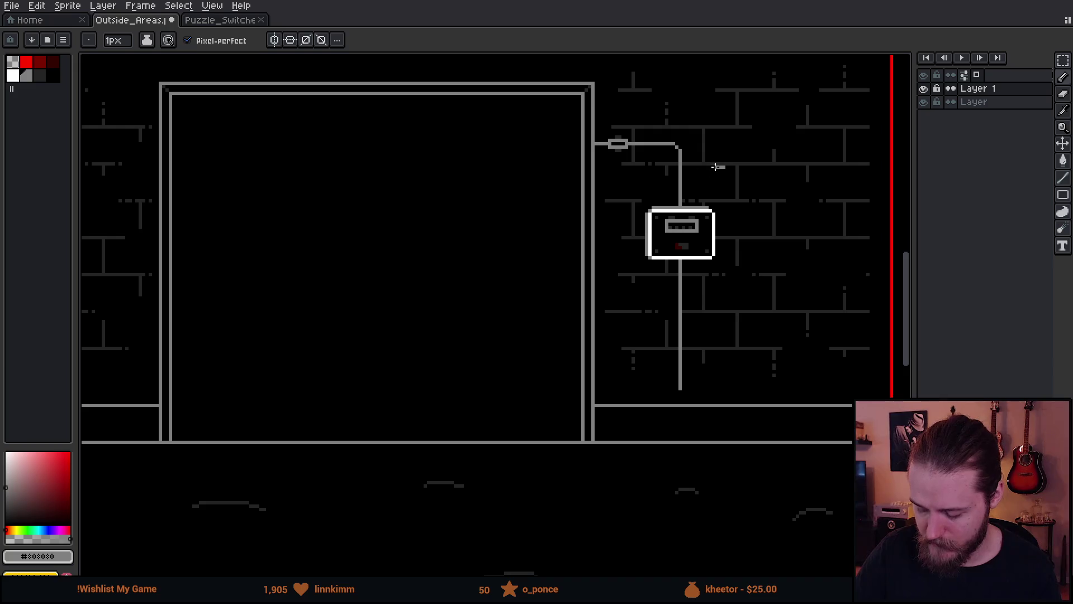
- Try another loop around the fuse box and a rightward floor cable stroke, undoing both
{"action": "left_click_drag", "start_coordinate": [723, 168], "coordinate": [651, 180]}
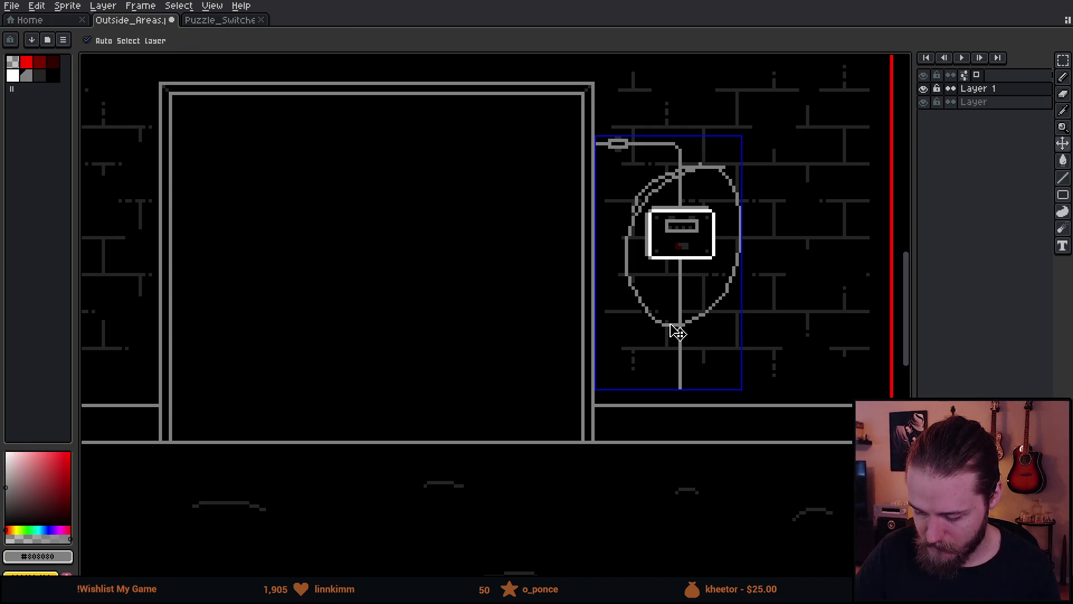
{"action": "key", "text": "ctrl+z"}
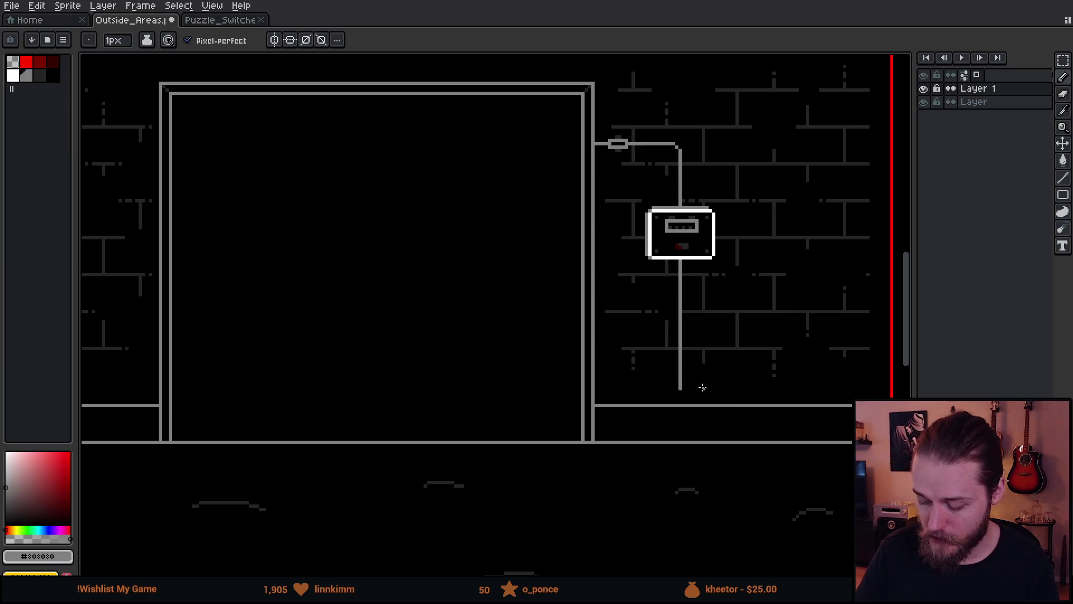
{"action": "left_click_drag", "start_coordinate": [682, 395], "coordinate": [866, 378]}
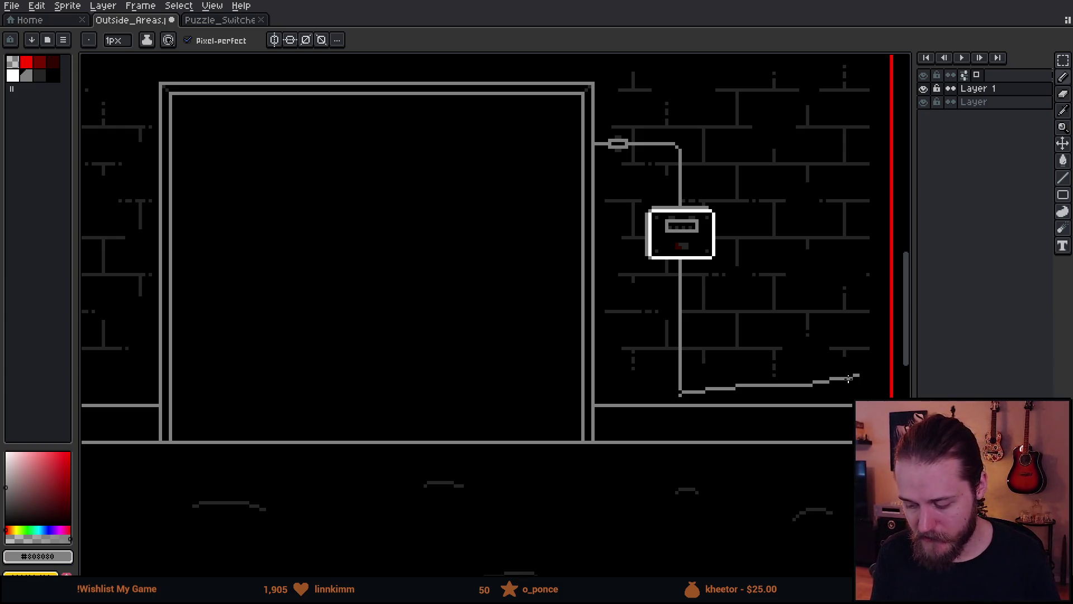
{"action": "key", "text": "ctrl+z"}
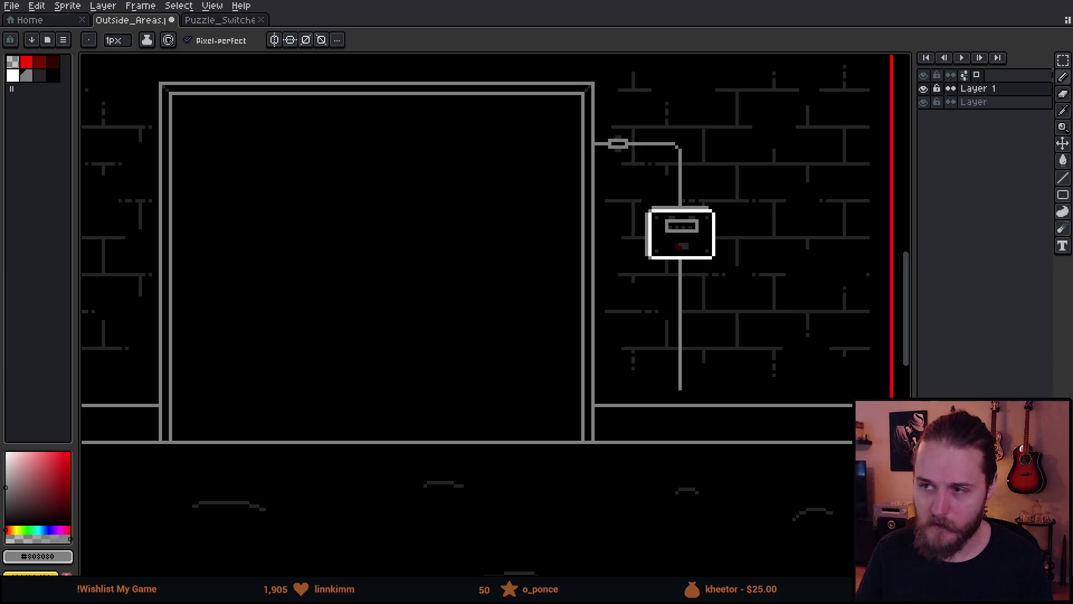
- In the running Unity game, leave the panel close-up and walk right through the next rooms
{"action": "key", "text": "alt+Tab"}
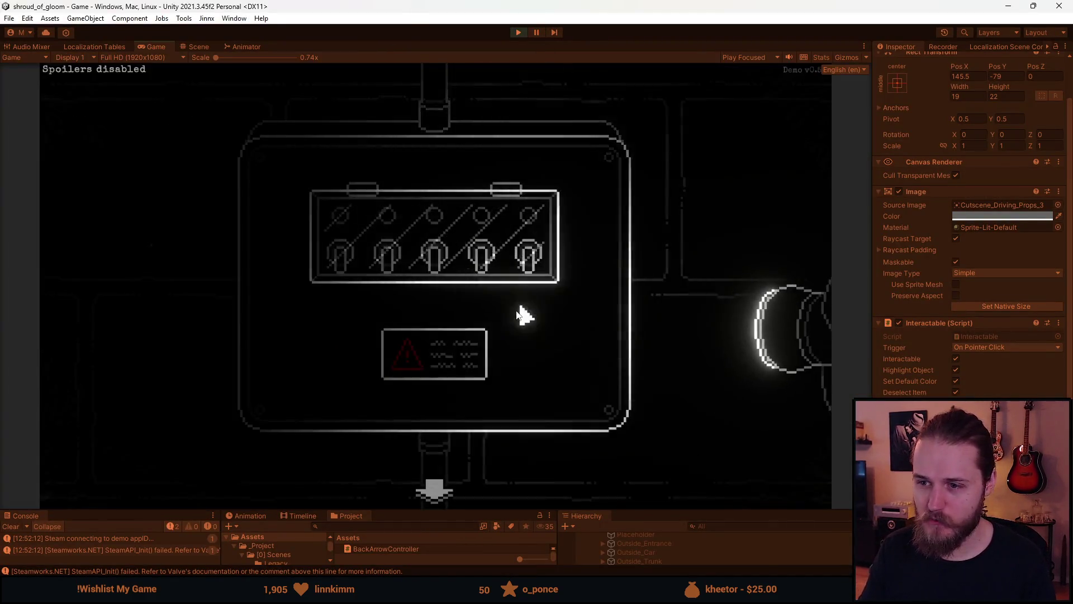
{"action": "left_click", "coordinate": [445, 497]}
{"action": "left_click", "coordinate": [727, 222]}
{"action": "left_click", "coordinate": [732, 218]}
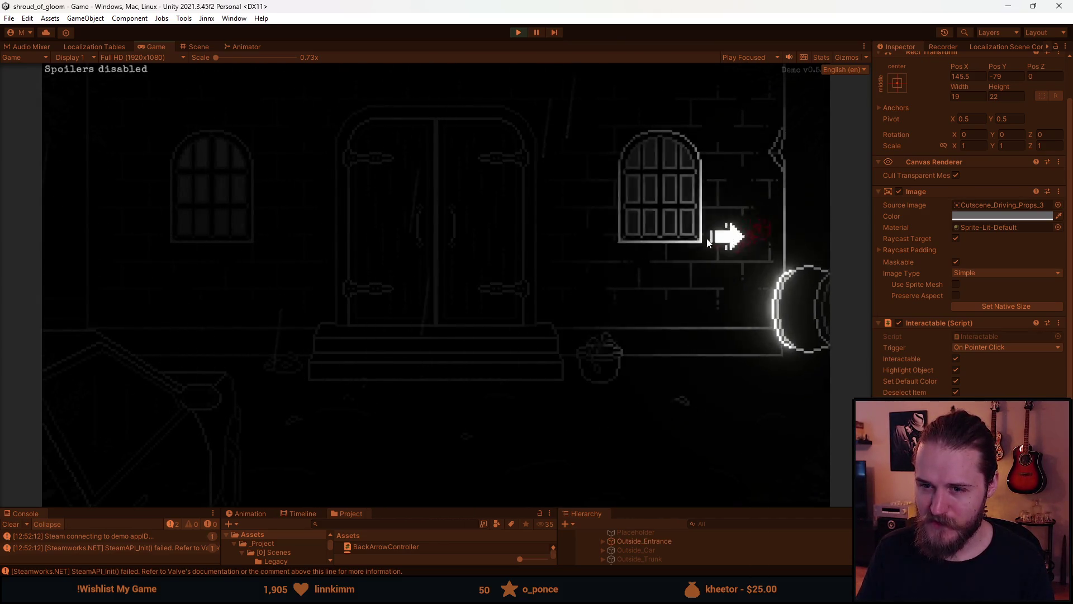
{"action": "left_click", "coordinate": [824, 136]}
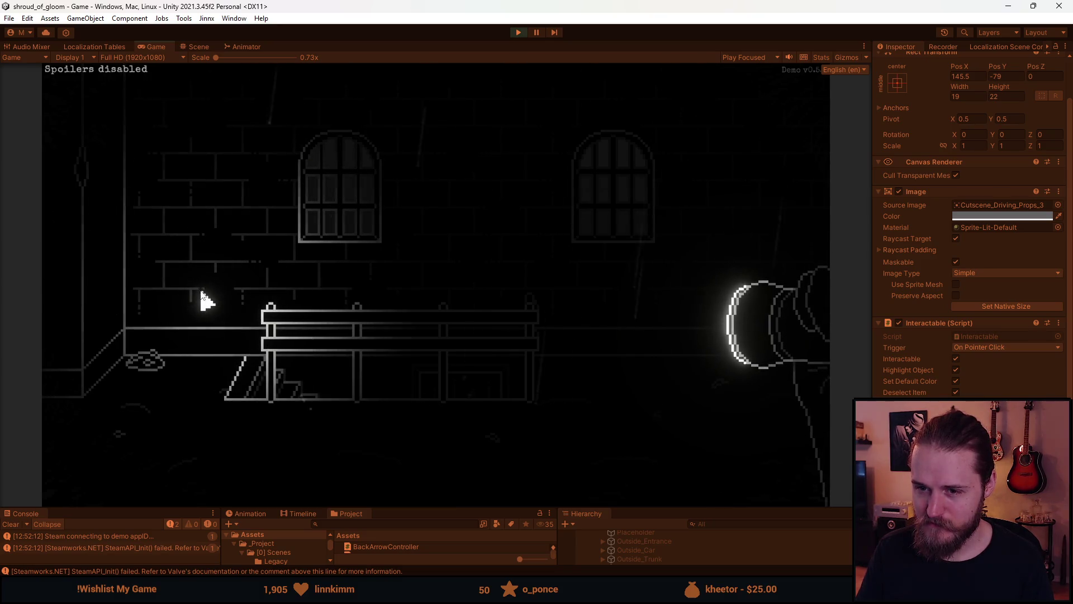
- Walk back via the door room into the garage, then through the alley and swing-set room to the bench wall
{"action": "left_click", "coordinate": [63, 299]}
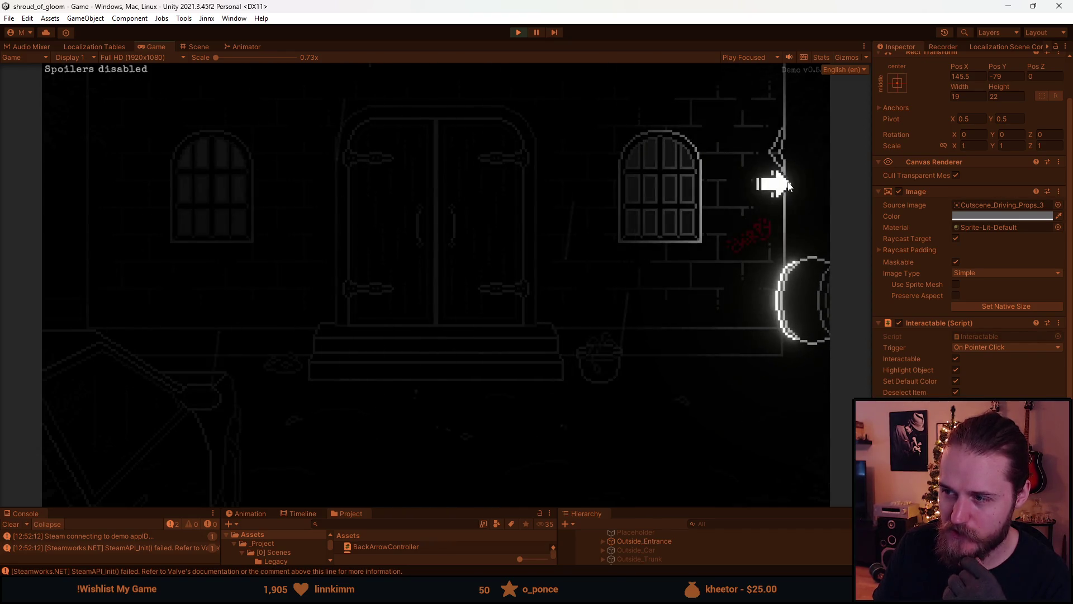
{"action": "left_click", "coordinate": [771, 184]}
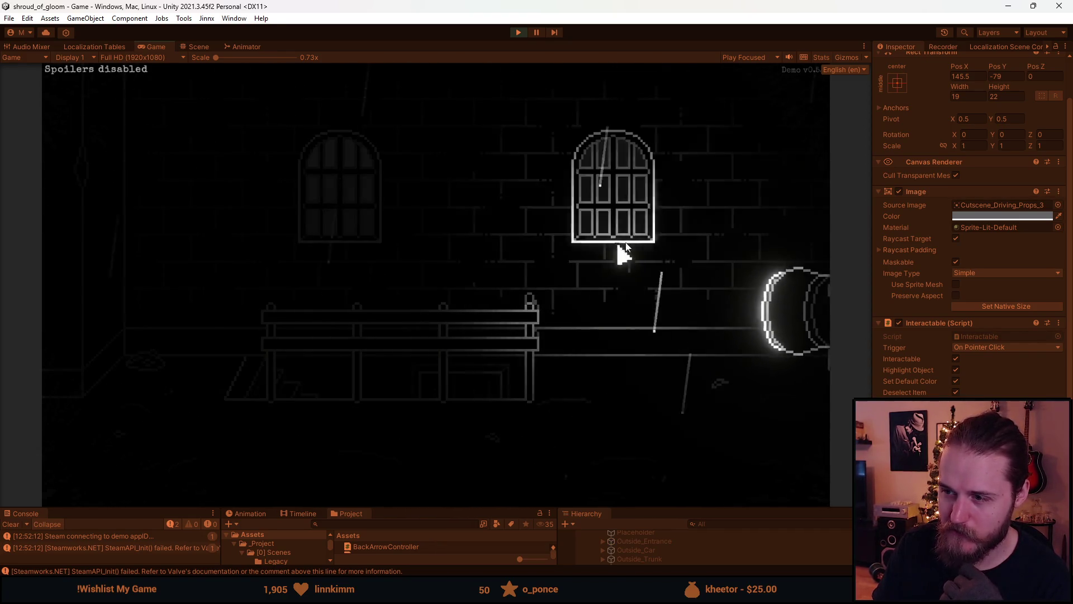
{"action": "left_click", "coordinate": [89, 266]}
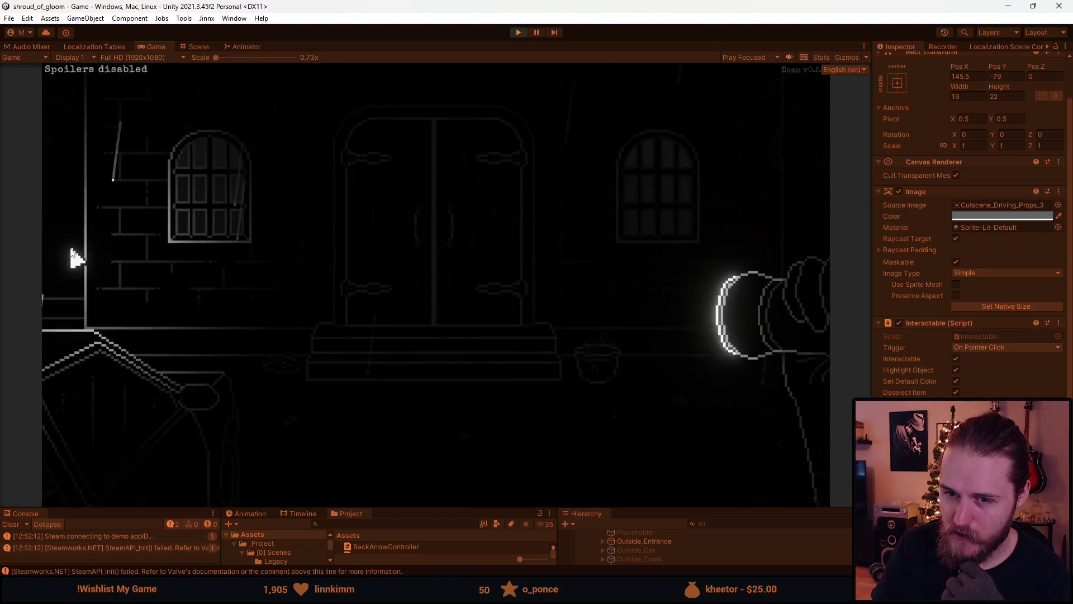
{"action": "left_click", "coordinate": [71, 248]}
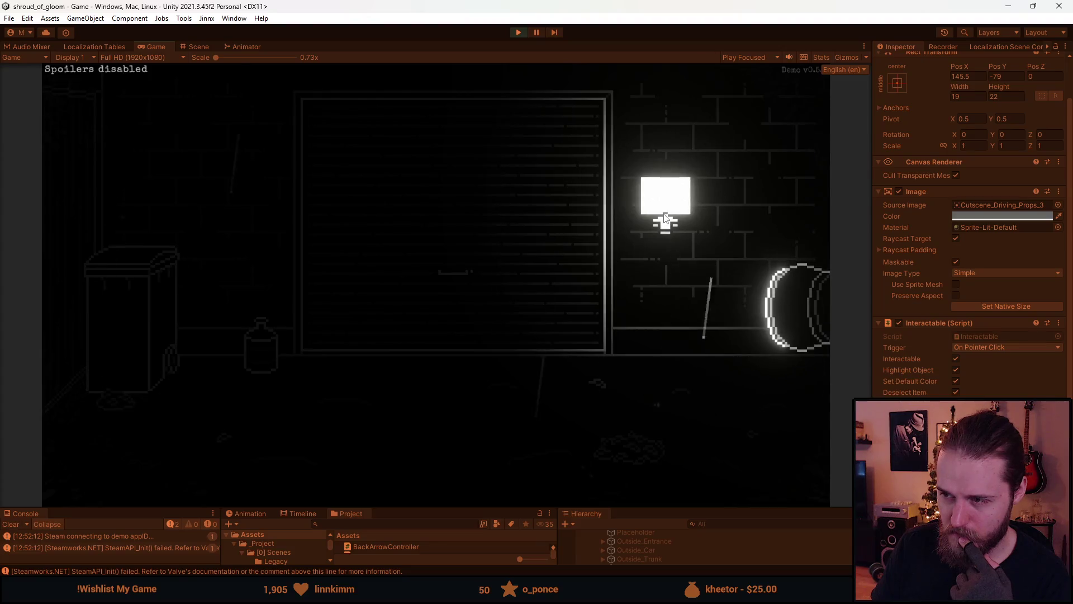
{"action": "left_click", "coordinate": [763, 201]}
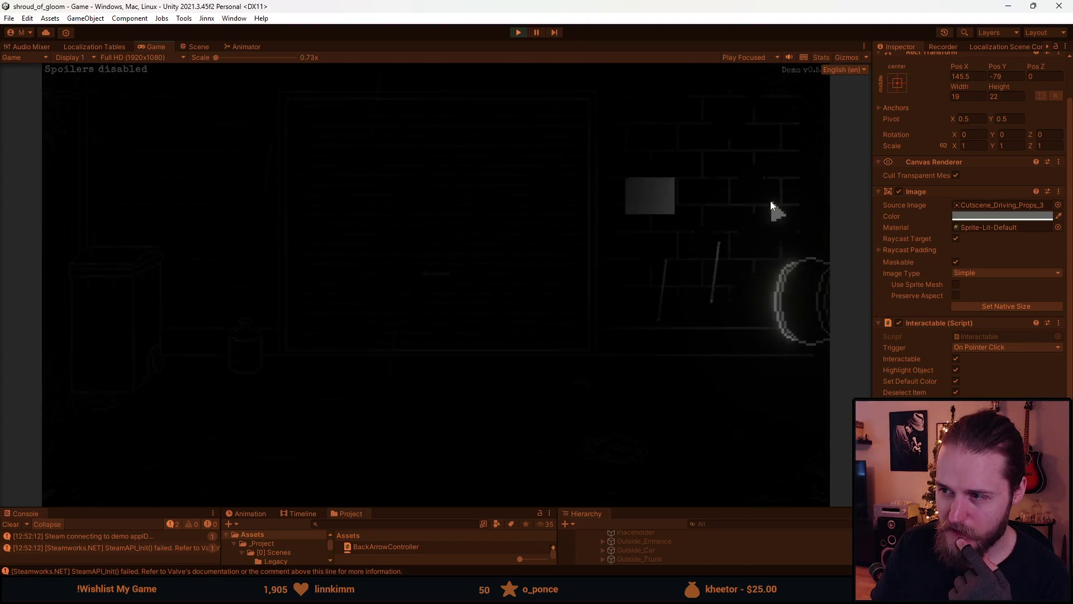
{"action": "left_click", "coordinate": [788, 201]}
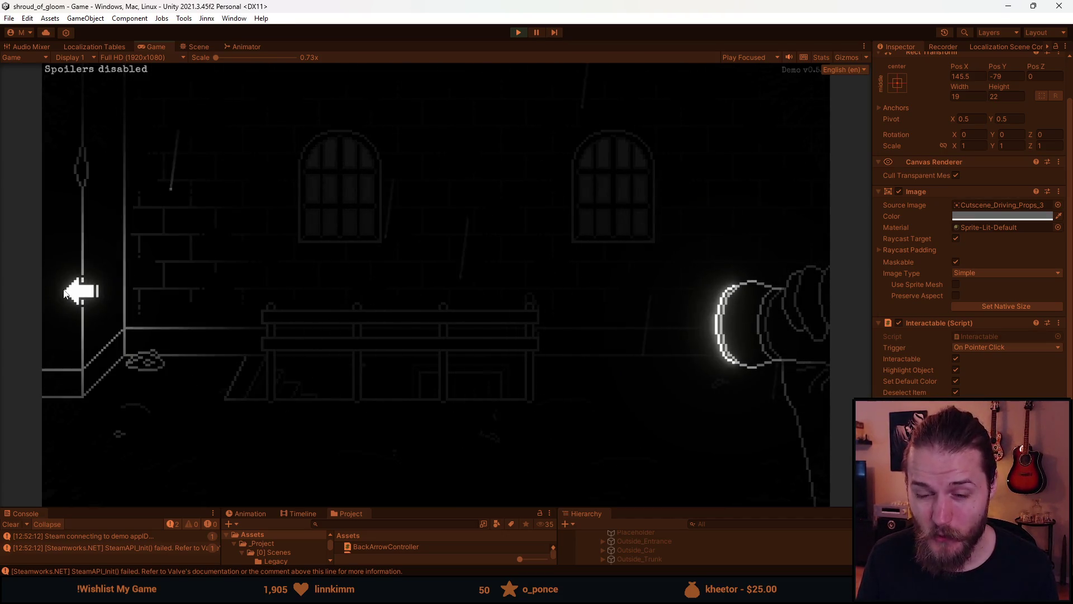
{"action": "left_click", "coordinate": [746, 211]}
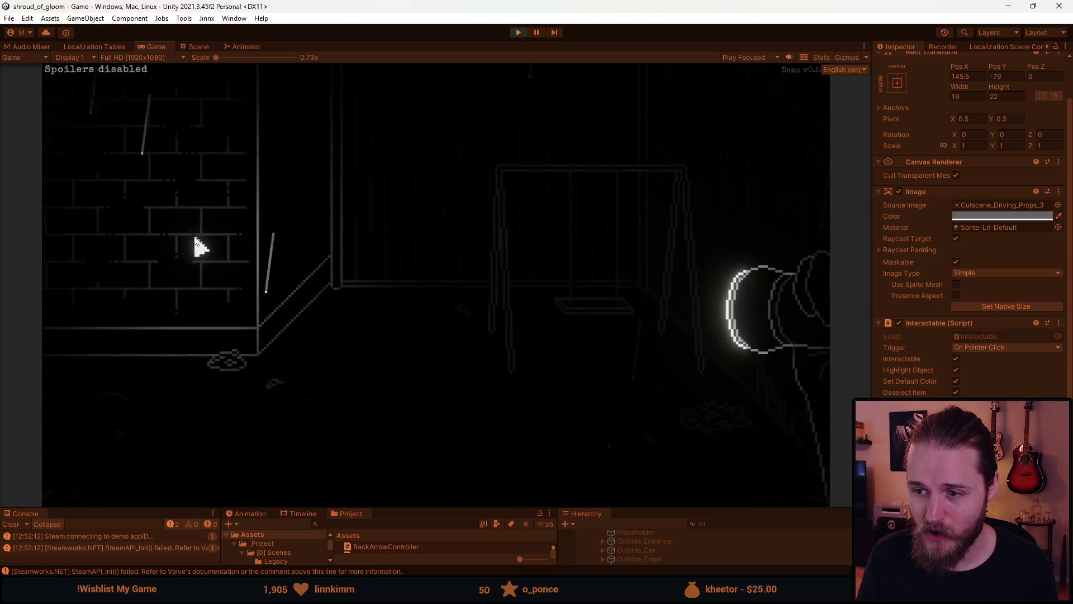
{"action": "left_click", "coordinate": [78, 259]}
- Press M to bring up the Main Floor map overlay
{"action": "key", "text": "m"}
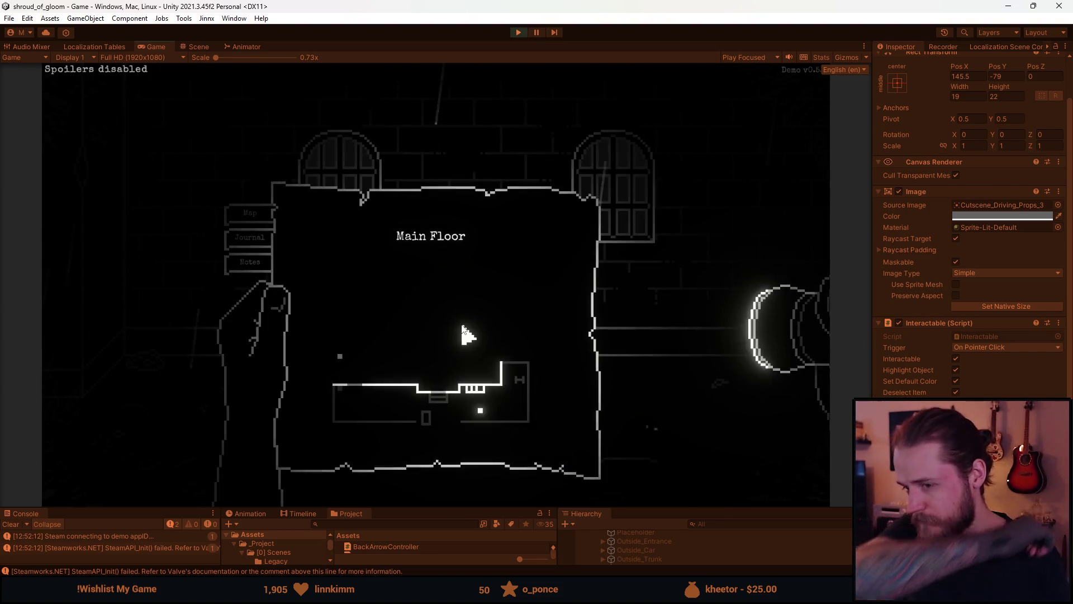
- Right-click away the map and go left to the double-door room
{"action": "right_click", "coordinate": [467, 333]}
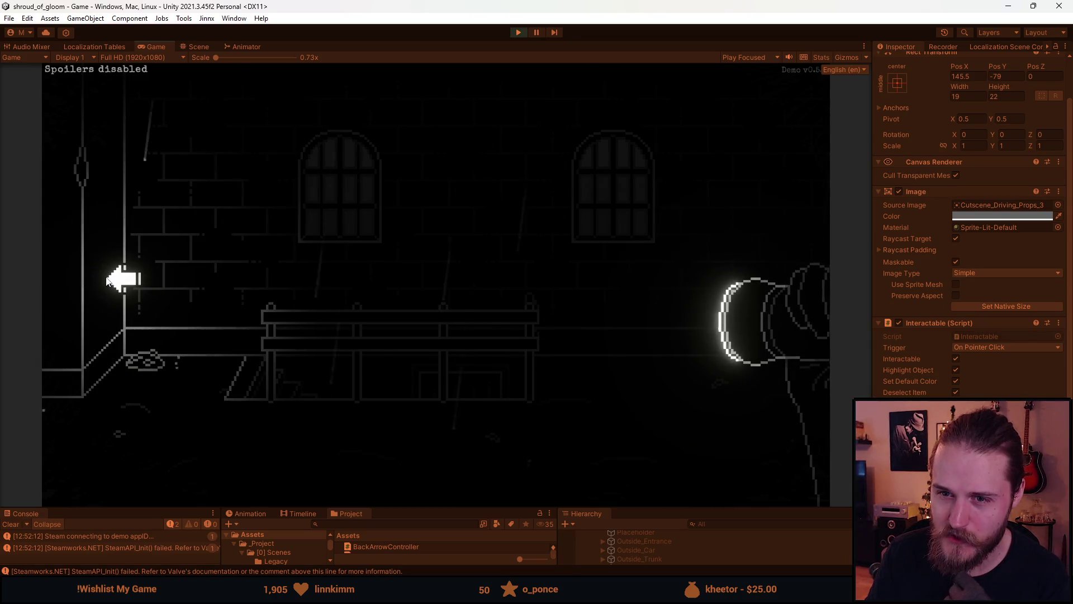
{"action": "left_click", "coordinate": [107, 280]}
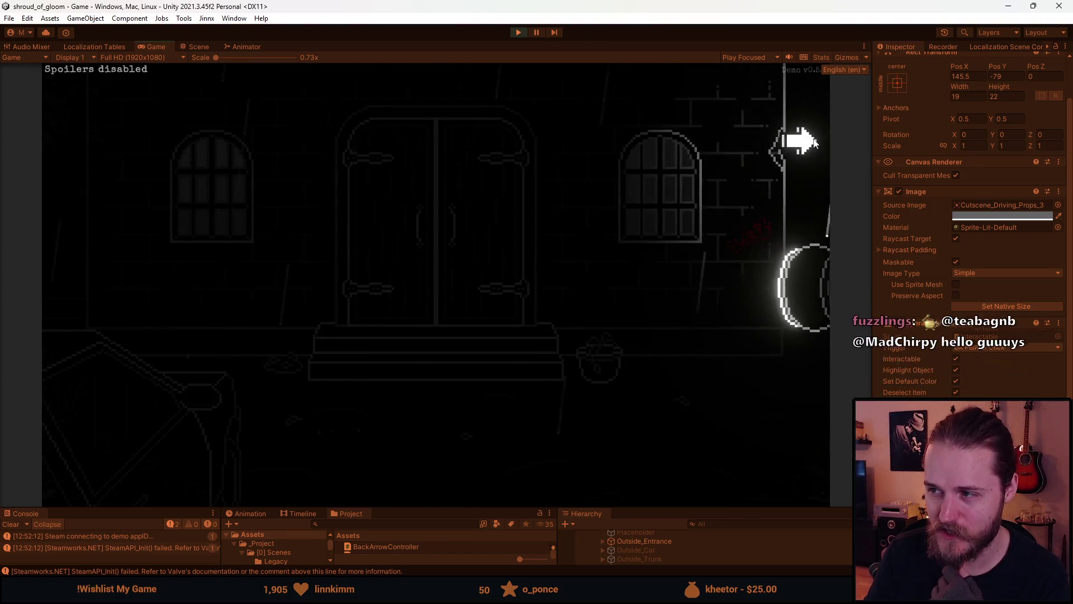
- Try the car exit, pass the barrel room to the shuttered-window room, and open the wall box close-up
{"action": "left_click", "coordinate": [168, 406]}
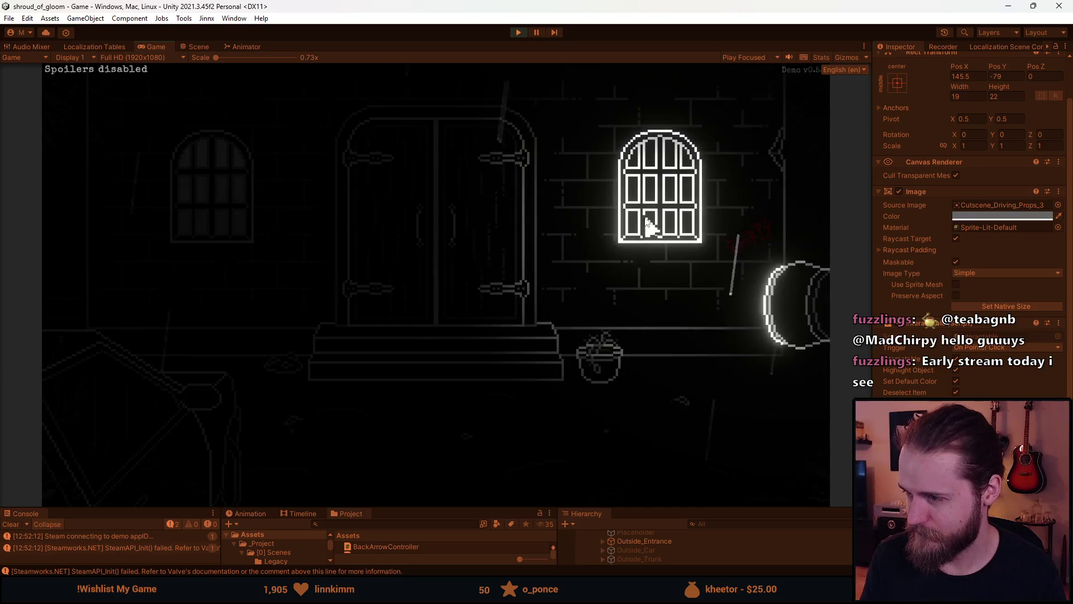
{"action": "left_click", "coordinate": [466, 227]}
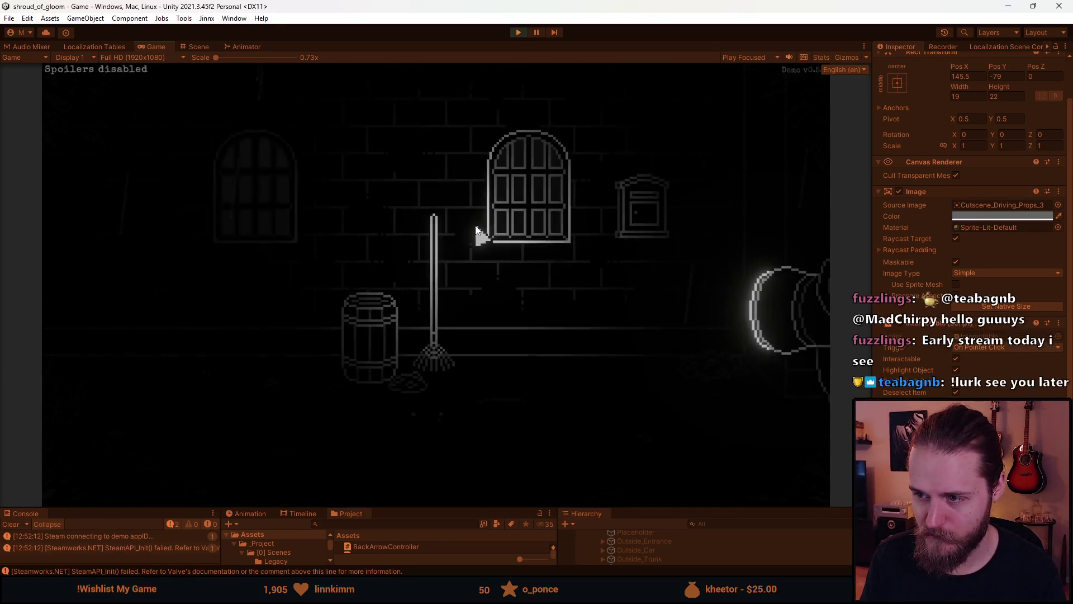
{"action": "left_click", "coordinate": [63, 274]}
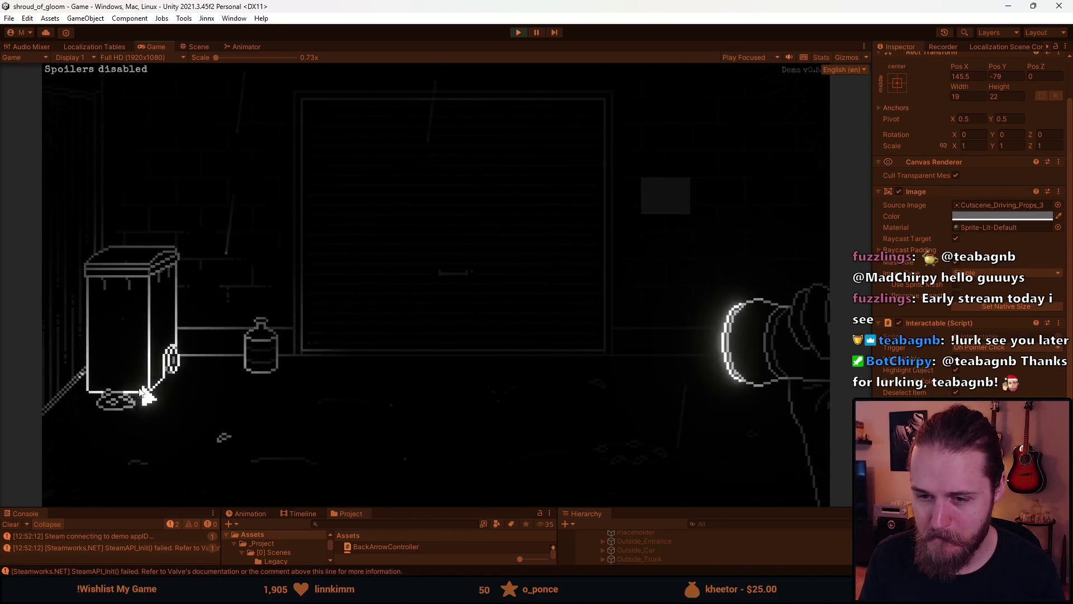
{"action": "left_click", "coordinate": [664, 208]}
{"action": "left_click", "coordinate": [435, 486]}
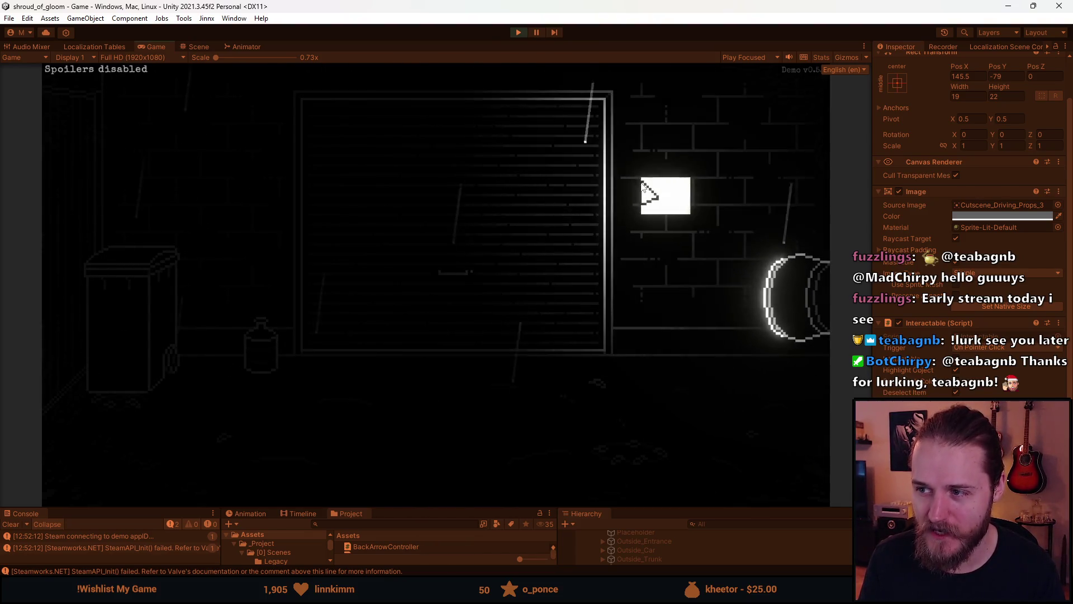
{"action": "left_click", "coordinate": [646, 207]}
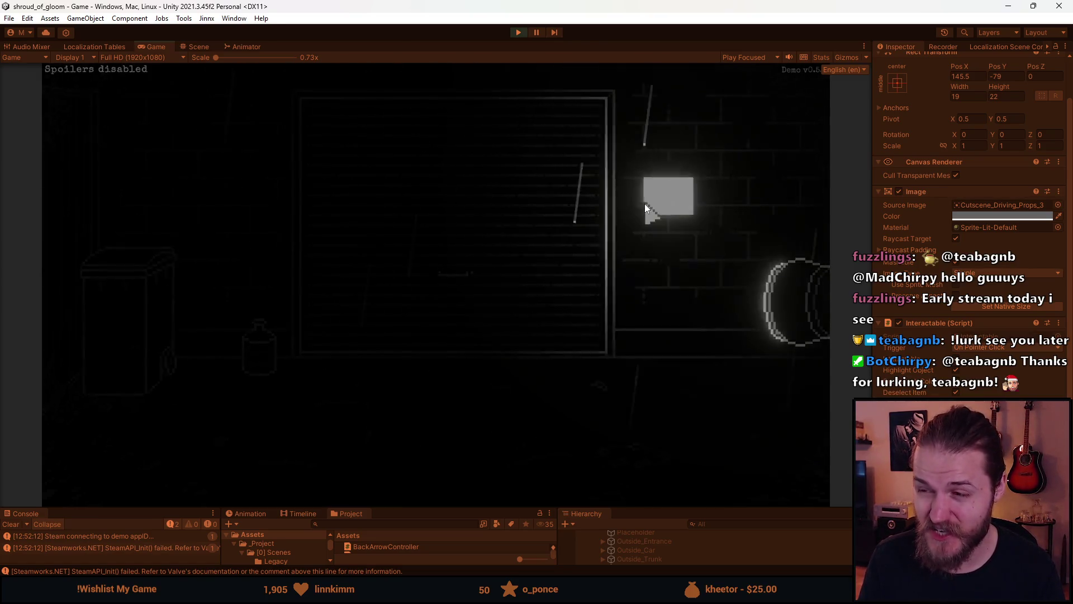
- Flip toggles 2, 3, 4, 3, 2, 3, 1 and finally 5 so all five lights glow red
{"action": "left_click", "coordinate": [391, 262]}
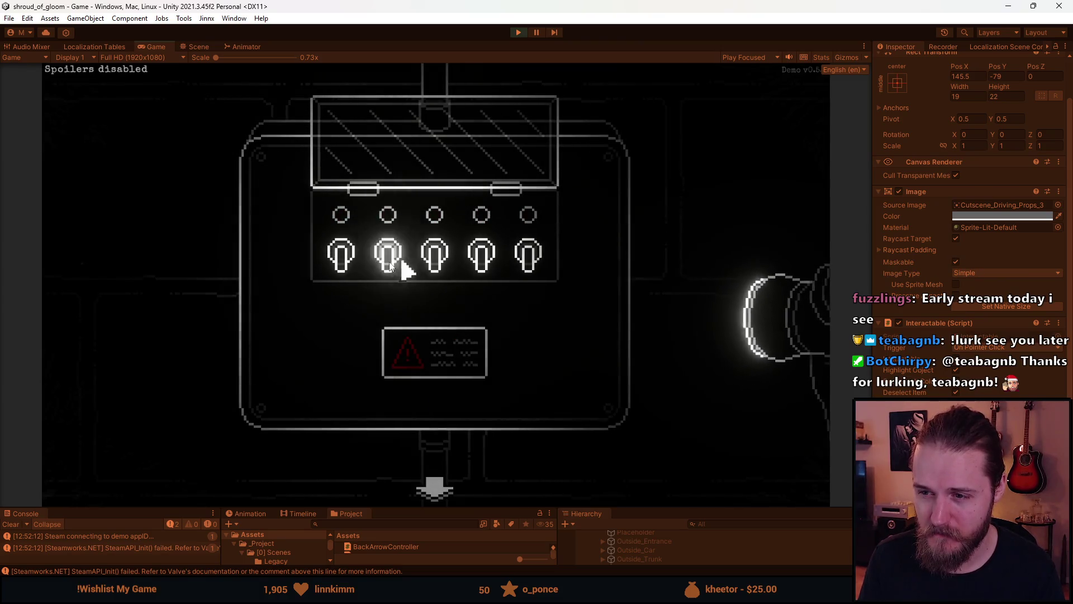
{"action": "left_click", "coordinate": [441, 267]}
{"action": "left_click", "coordinate": [475, 267]}
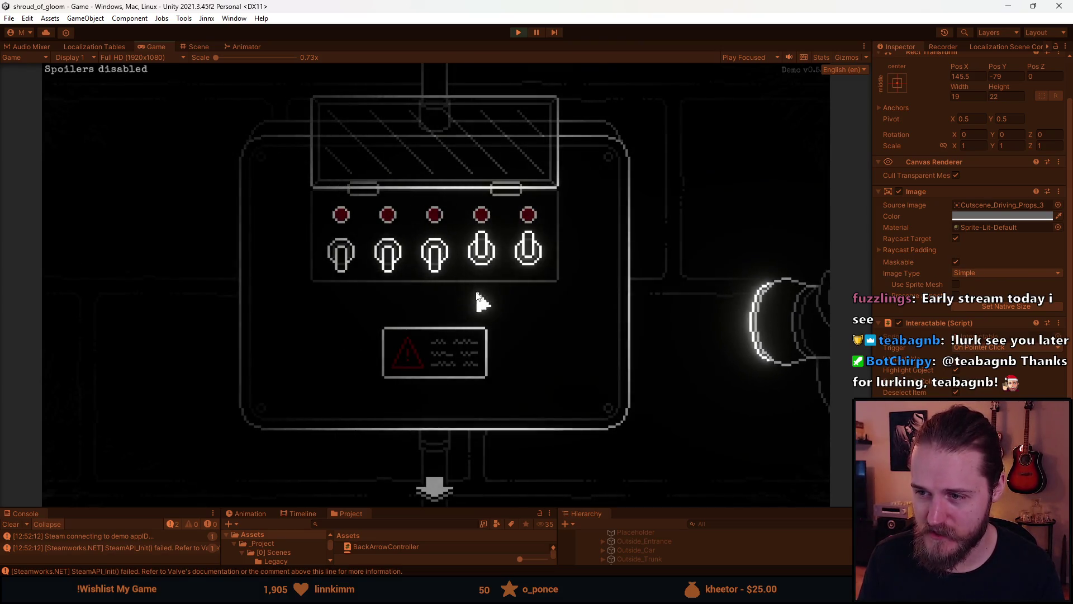
{"action": "left_click", "coordinate": [450, 272]}
{"action": "left_click", "coordinate": [390, 258]}
{"action": "left_click", "coordinate": [434, 276]}
{"action": "left_click", "coordinate": [338, 262]}
{"action": "left_click", "coordinate": [513, 268]}
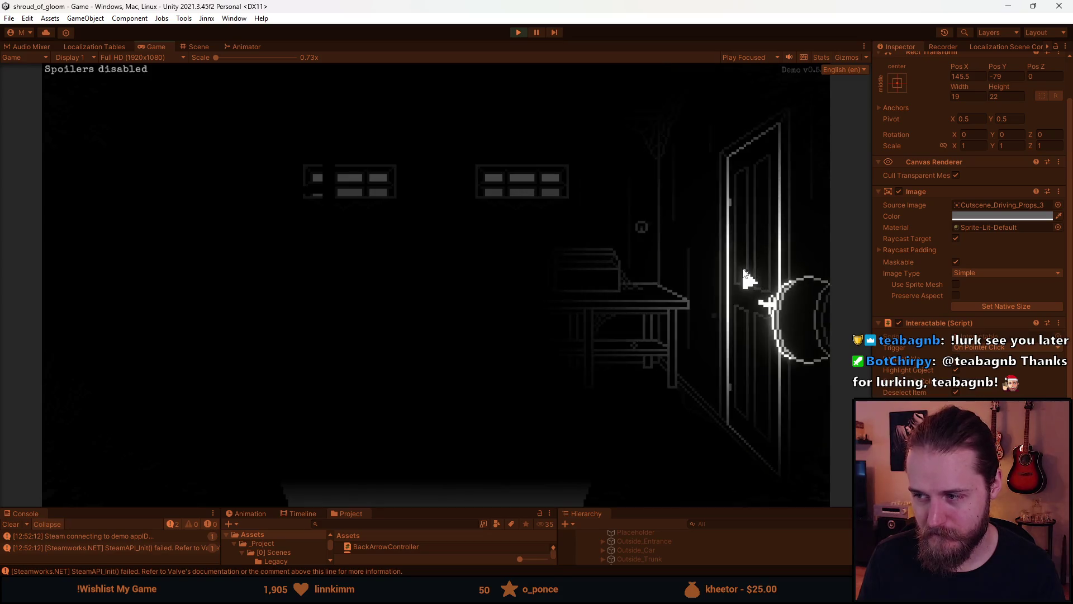
- Check the tyres-and-workbench and shelf-and-box views, try the side door, then open the map
{"action": "left_click", "coordinate": [742, 268]}
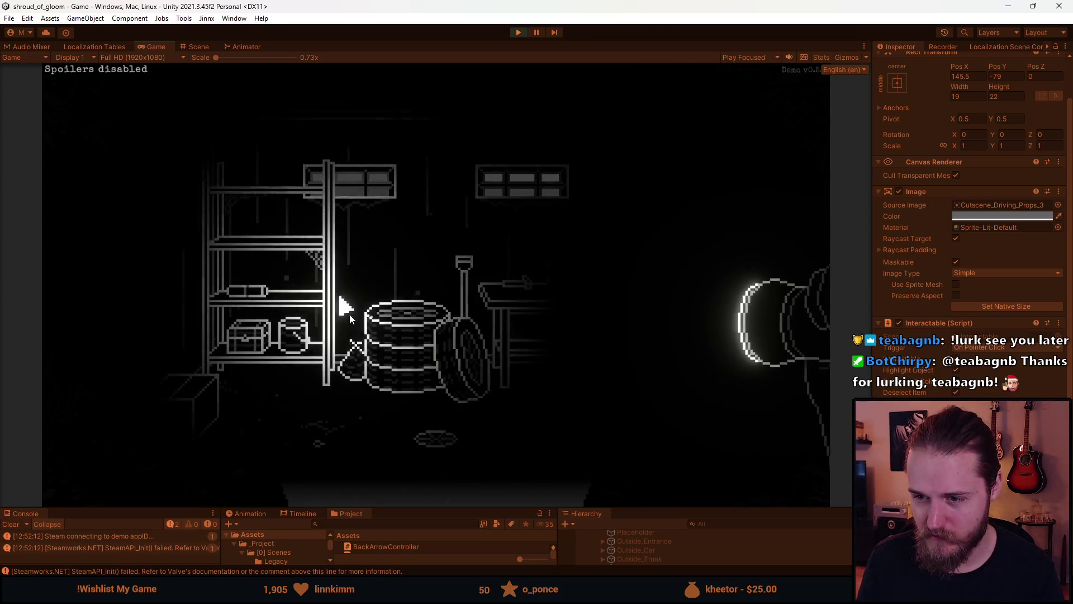
{"action": "left_click", "coordinate": [426, 454]}
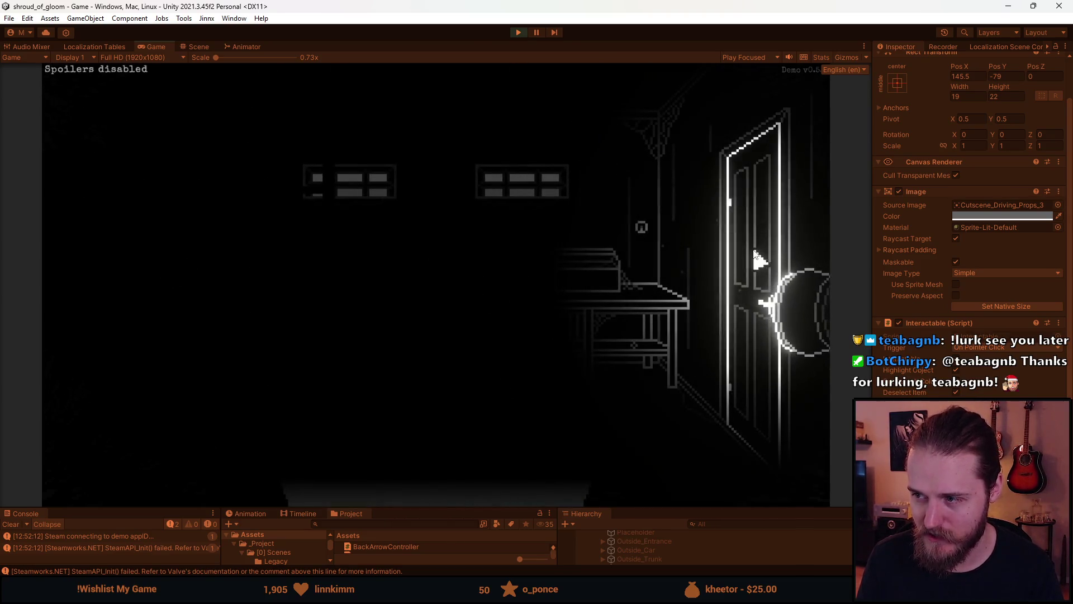
{"action": "left_click", "coordinate": [757, 259]}
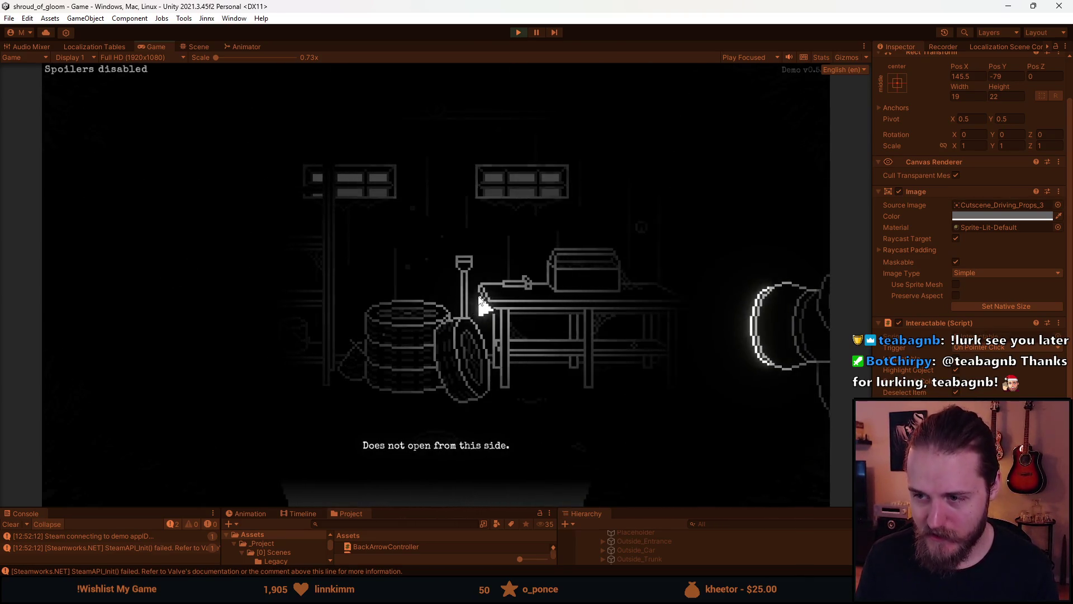
{"action": "key", "text": "m"}
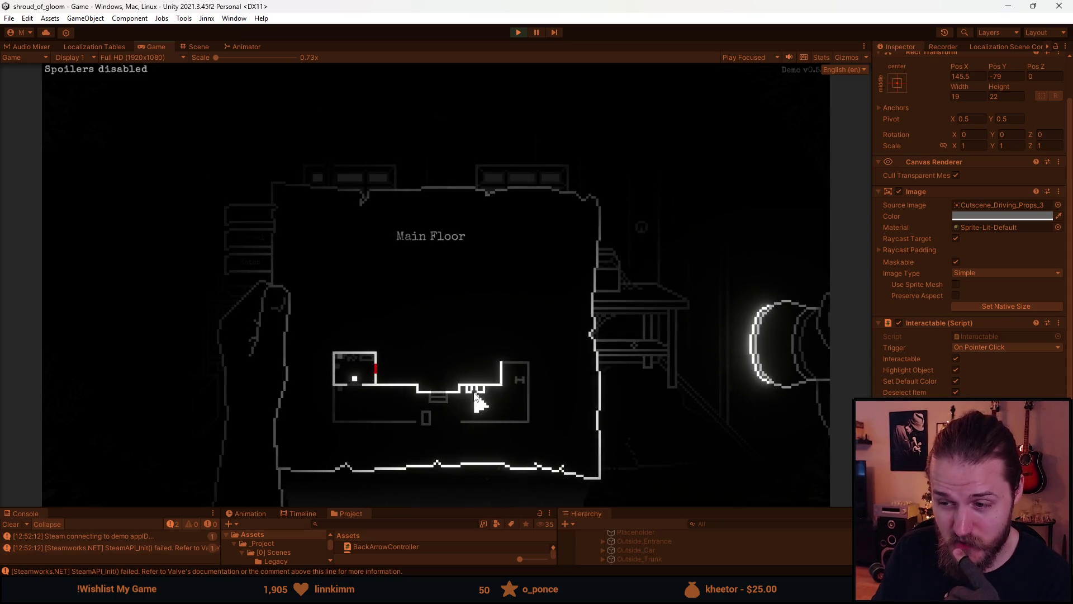
- Close the map, step one room right, then go back left twice to the room with the bin
{"action": "left_click", "coordinate": [463, 458]}
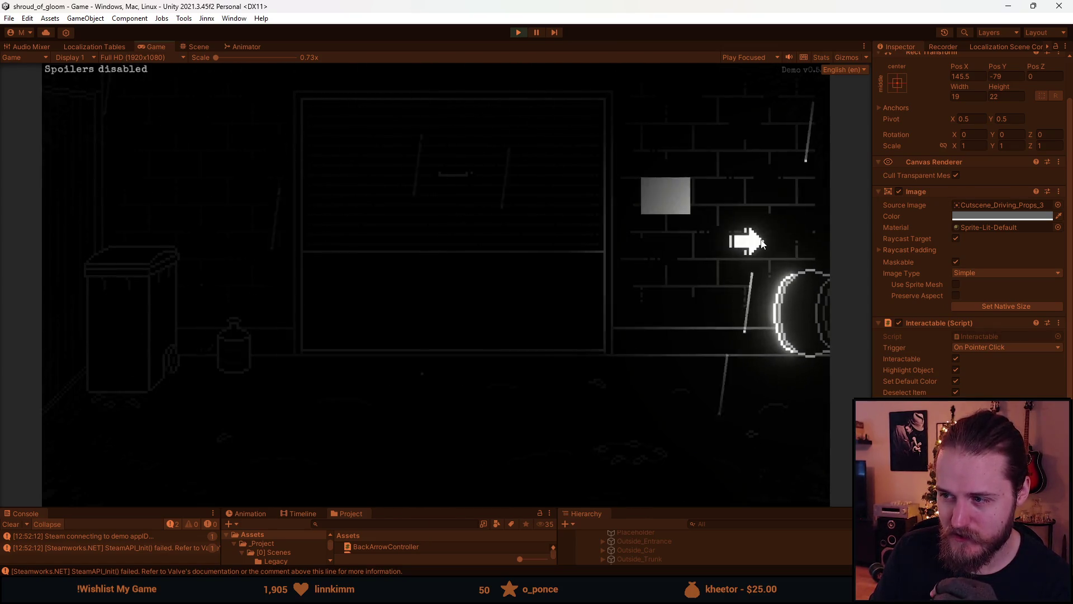
{"action": "left_click", "coordinate": [761, 242]}
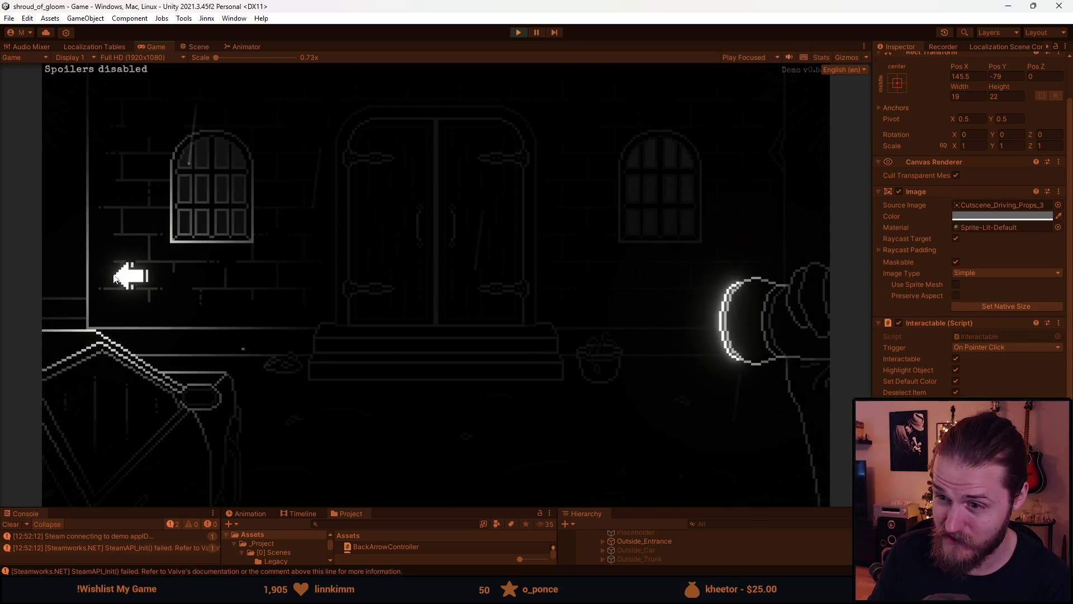
{"action": "left_click", "coordinate": [114, 278]}
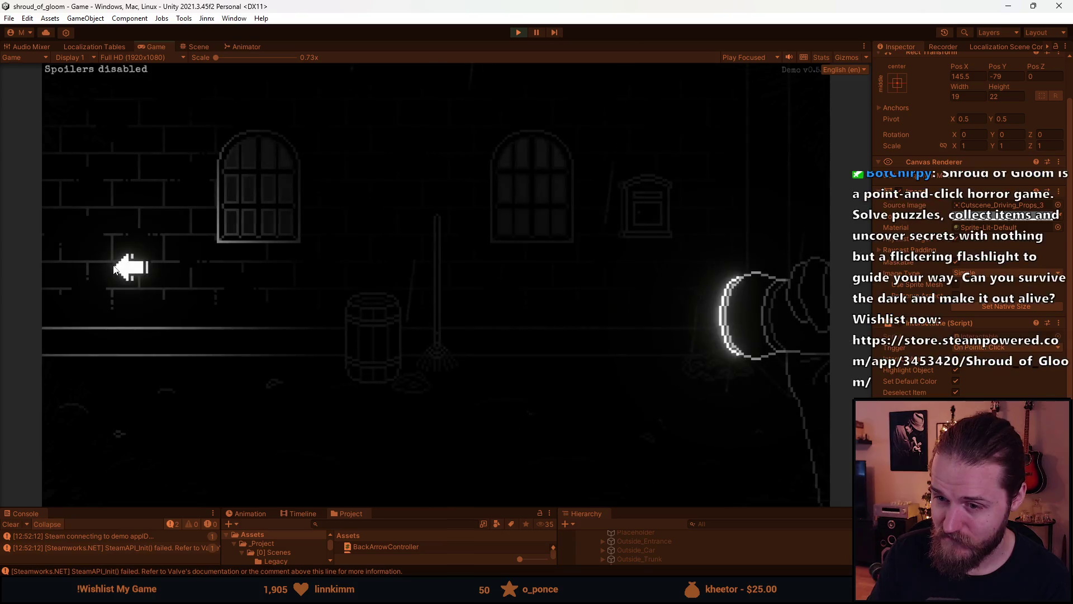
{"action": "left_click", "coordinate": [114, 268]}
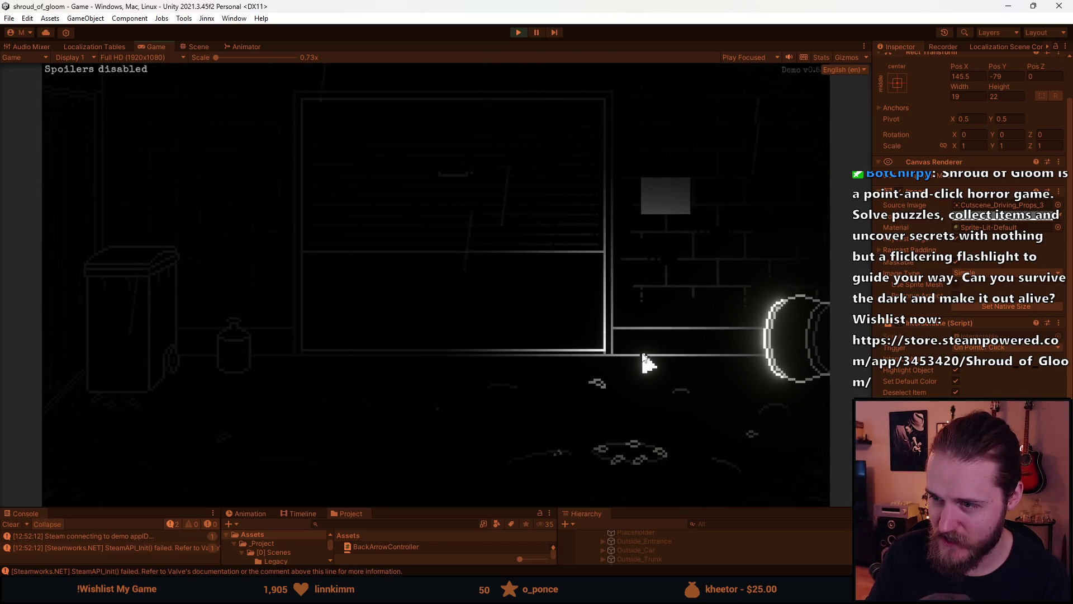
- Walk right through three rooms, then back left to the bench room and the double-door room
{"action": "left_click", "coordinate": [757, 206]}
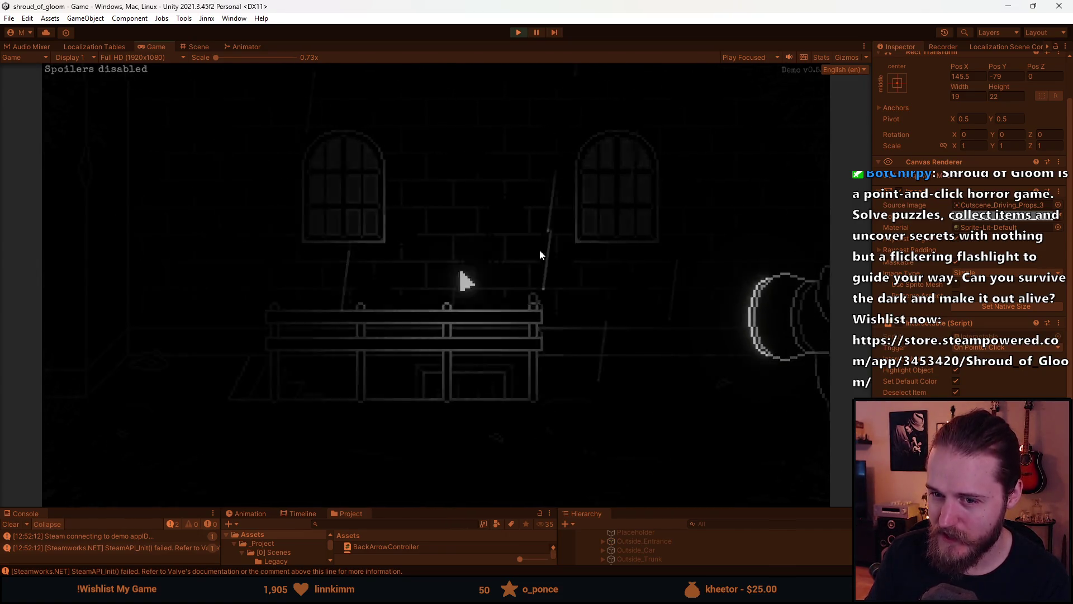
{"action": "left_click", "coordinate": [761, 203]}
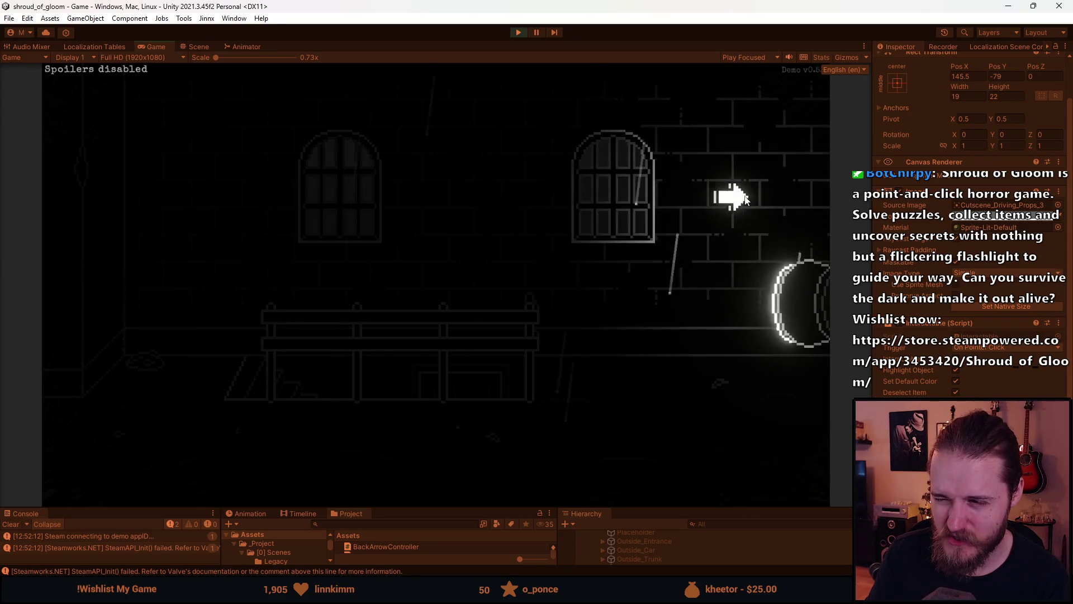
{"action": "left_click", "coordinate": [730, 201]}
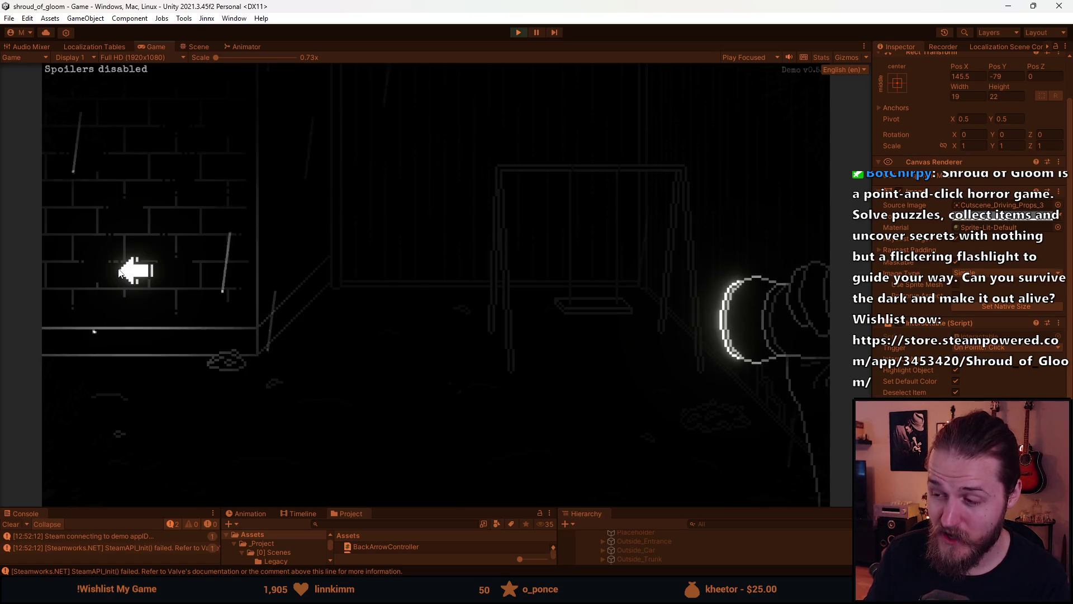
{"action": "left_click", "coordinate": [119, 272]}
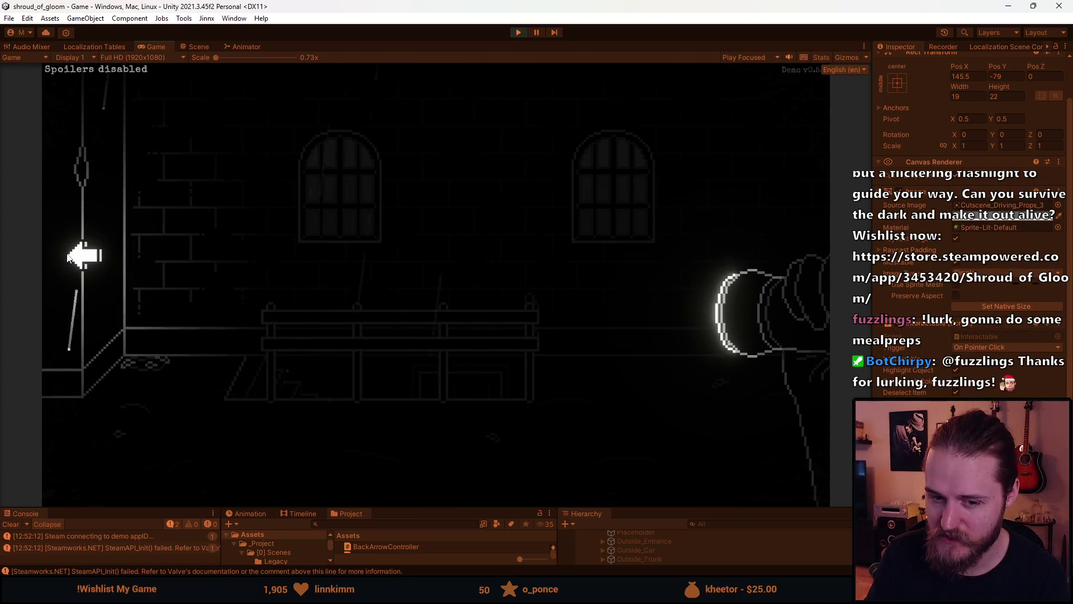
{"action": "left_click", "coordinate": [67, 256]}
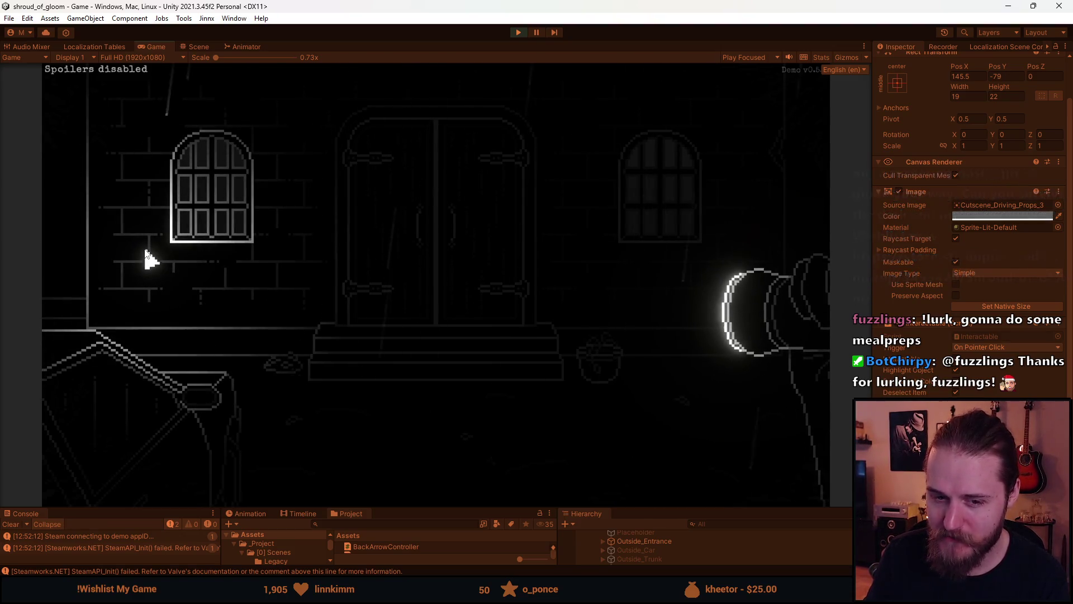
- Try the double door ('I can't leave yet'), then head left and enter the garage interior
{"action": "left_click", "coordinate": [232, 419]}
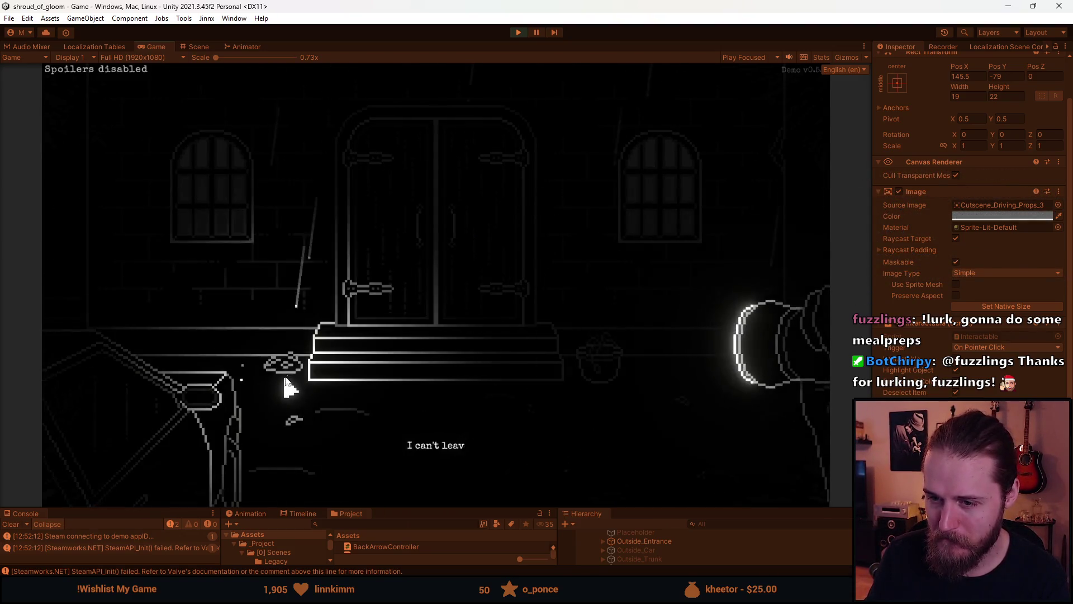
{"action": "left_click", "coordinate": [150, 275]}
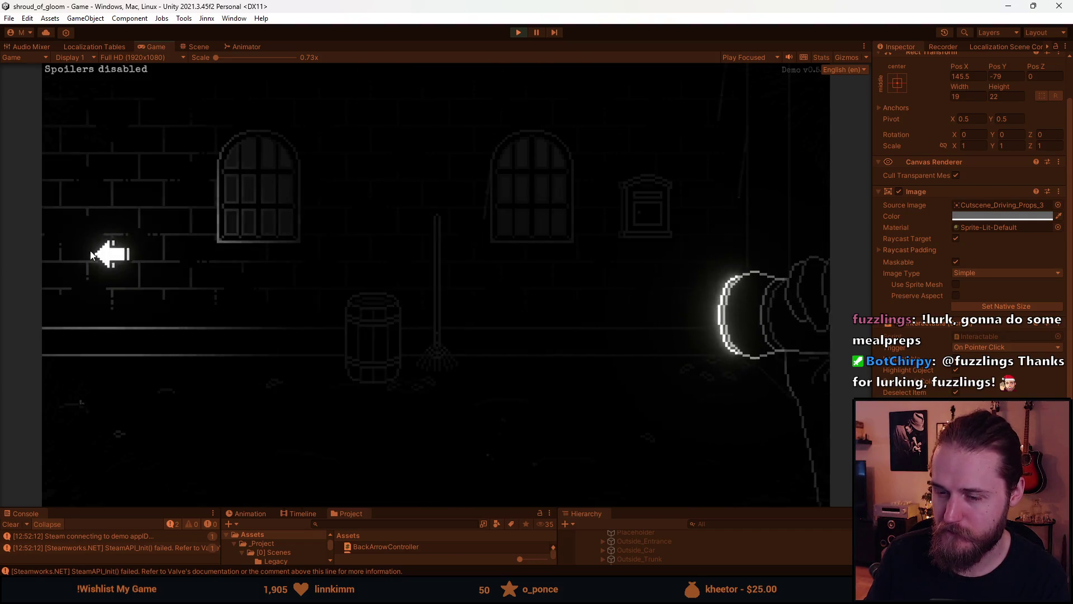
{"action": "left_click", "coordinate": [110, 253]}
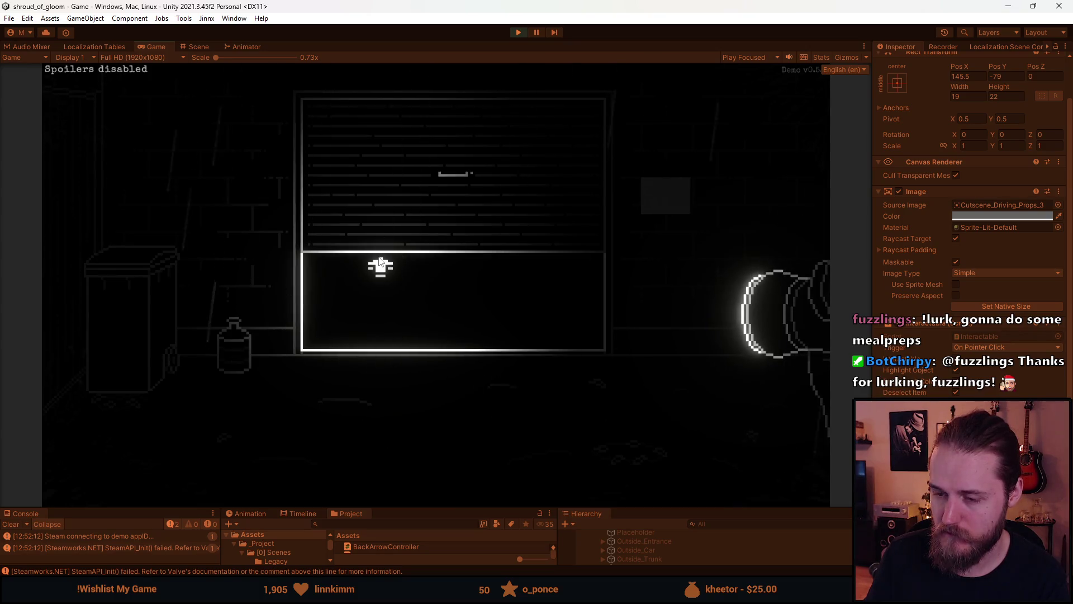
{"action": "left_click", "coordinate": [196, 239]}
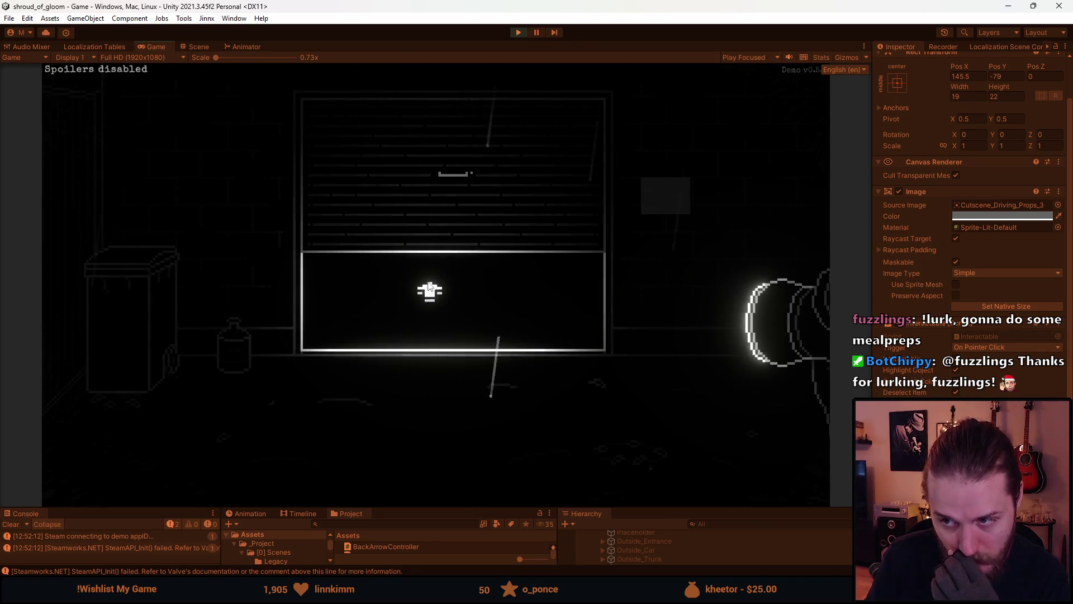
{"action": "left_click", "coordinate": [429, 288]}
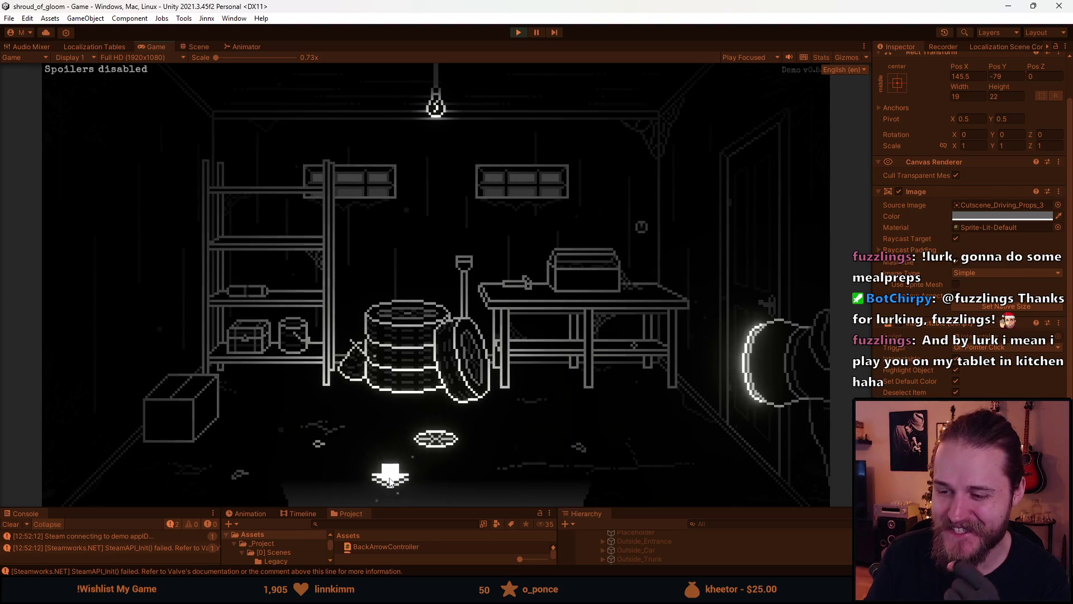
- Step outside the garage, open the trash can lid, then open the fuse box close-up
{"action": "left_click", "coordinate": [391, 480]}
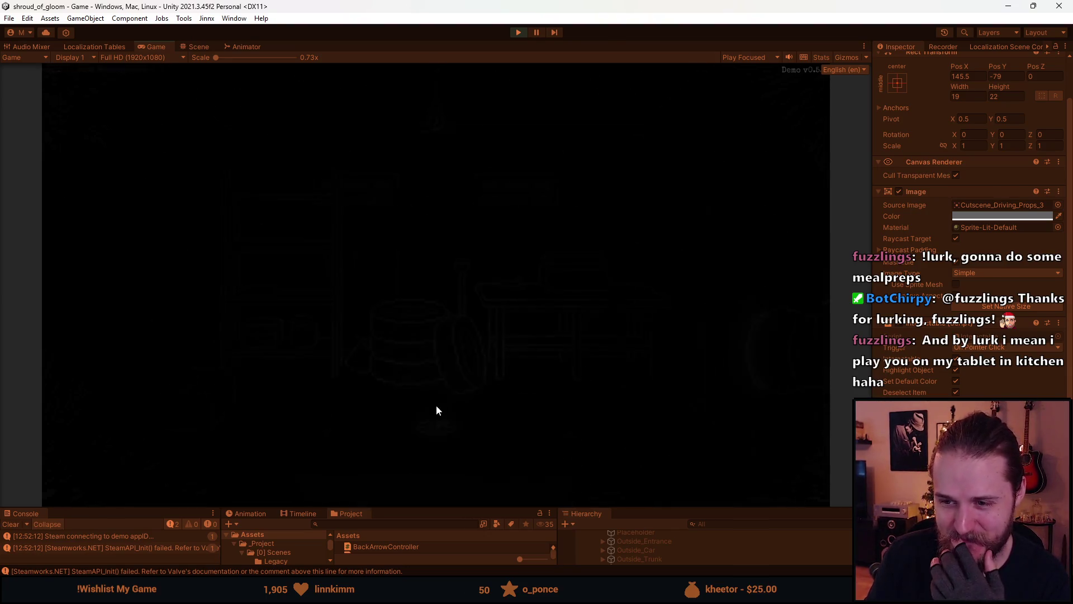
{"action": "left_click", "coordinate": [148, 267]}
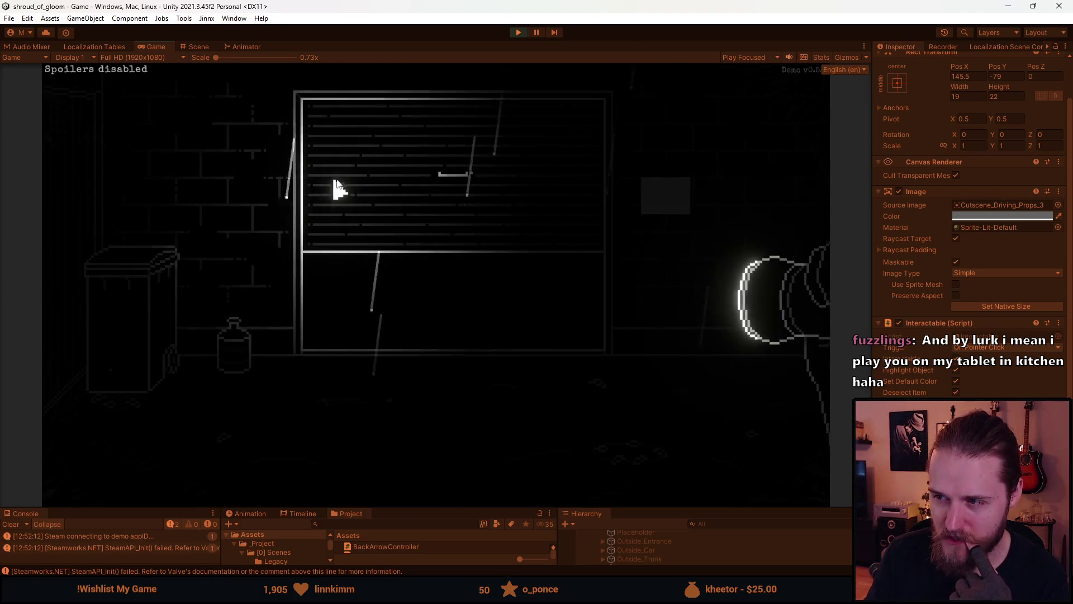
{"action": "left_click", "coordinate": [665, 200]}
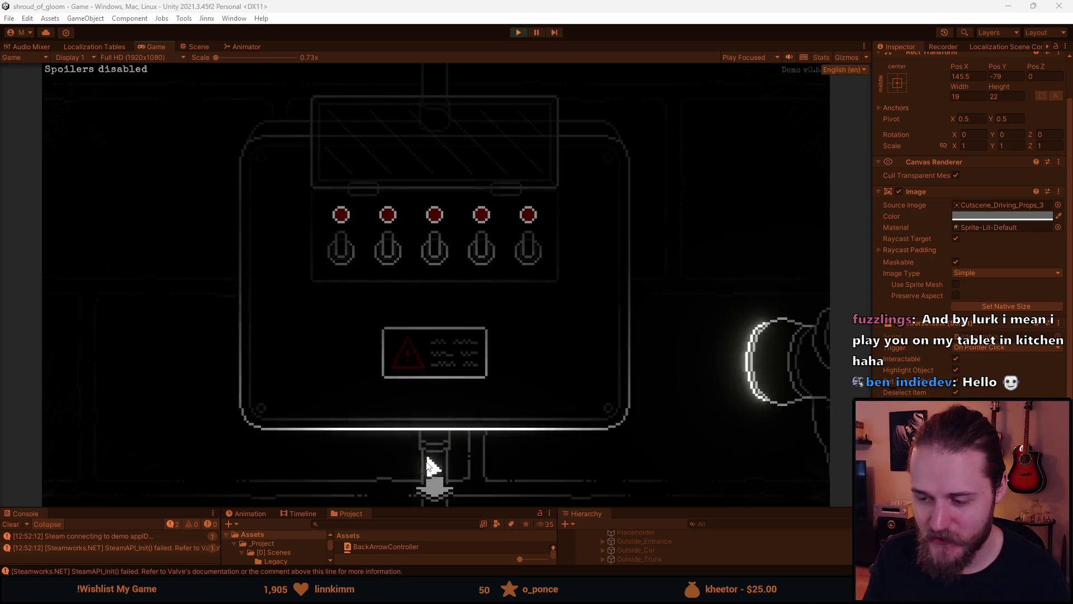
- Back out of the fuse box close-up, pause the play test, and return to the Outside_Areas sprite in Aseprite
{"action": "left_click", "coordinate": [441, 485]}
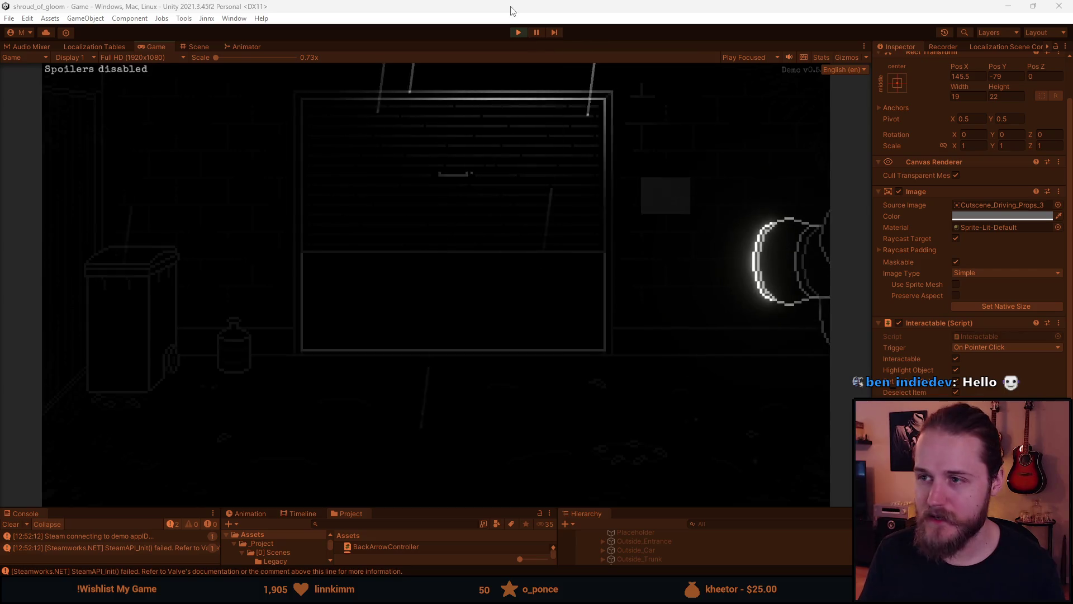
{"action": "left_click", "coordinate": [532, 33]}
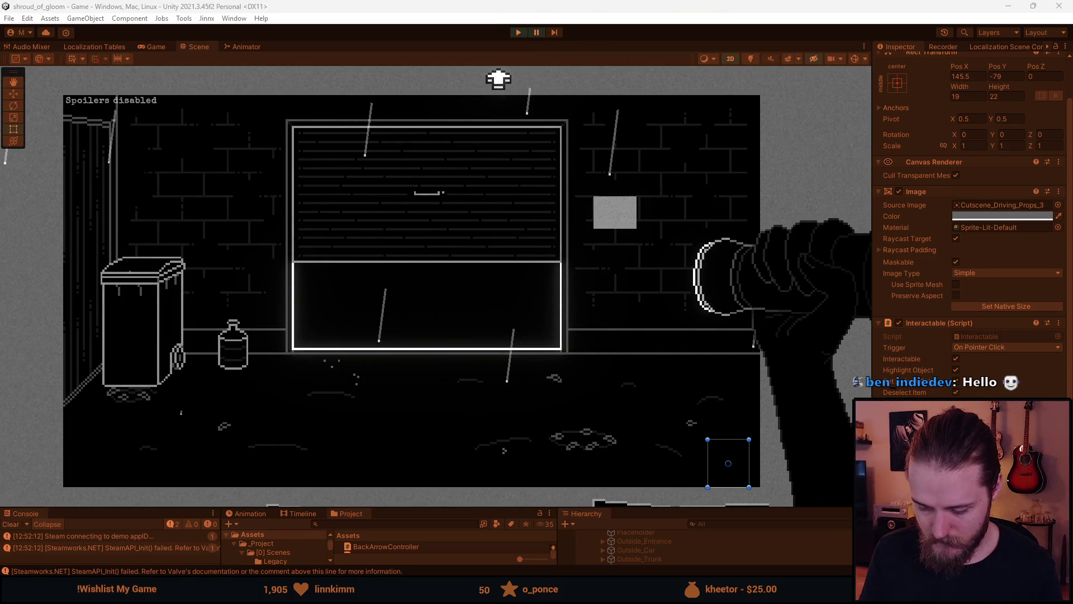
{"action": "key", "text": "alt+Tab"}
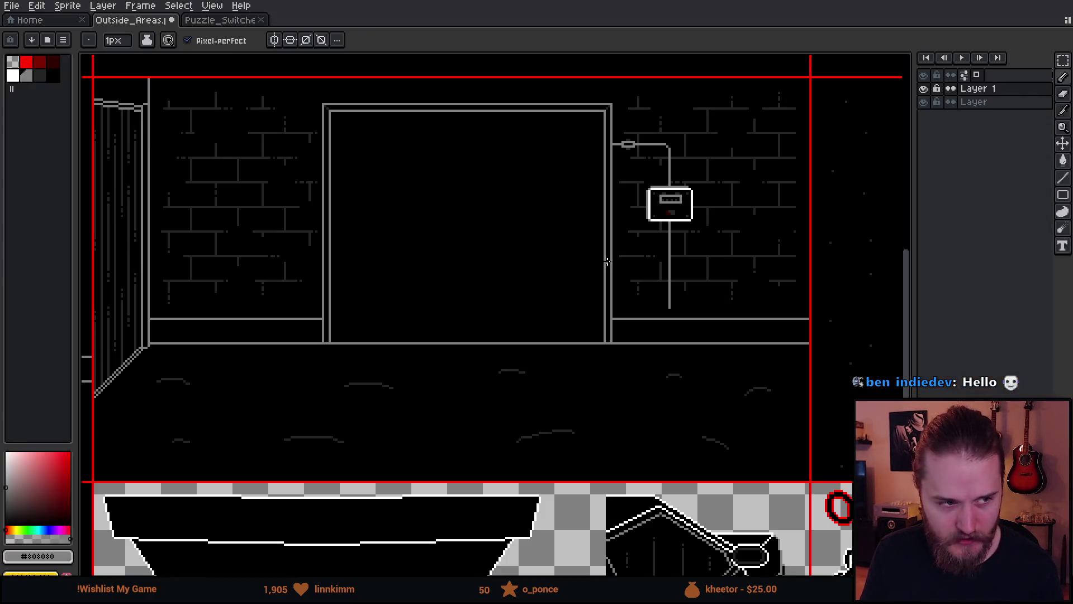
- Zoom in on the fuse box cable, pick the Pencil, and preview the whole sprite
{"action": "scroll", "coordinate": [695, 269], "scroll_direction": "up", "scroll_amount": 1}
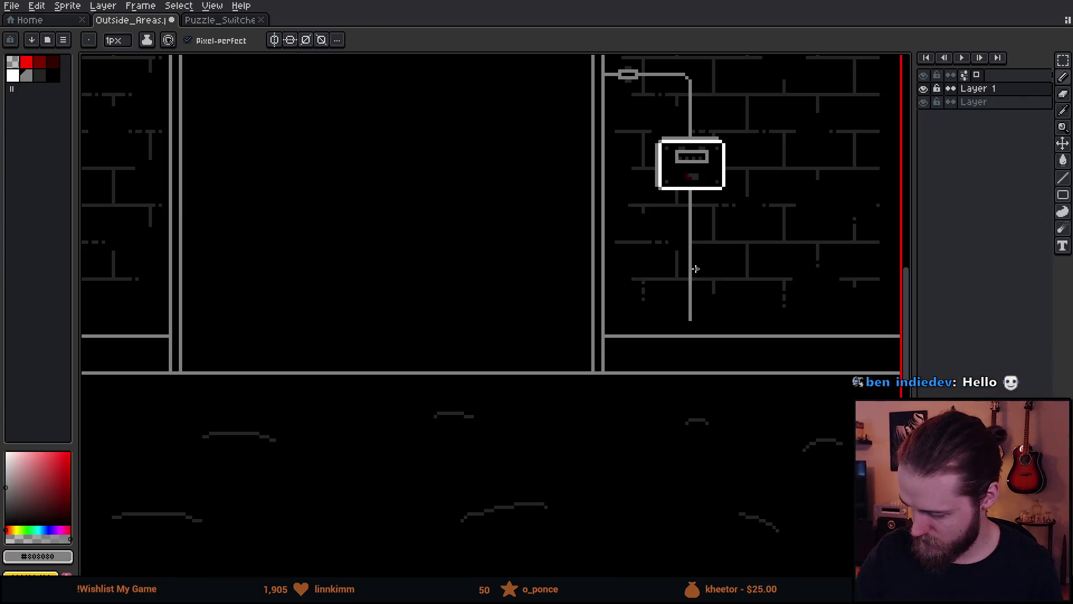
{"action": "left_click_drag", "start_coordinate": [698, 321], "coordinate": [565, 334]}
{"action": "scroll", "coordinate": [604, 283], "scroll_direction": "up", "scroll_amount": 4}
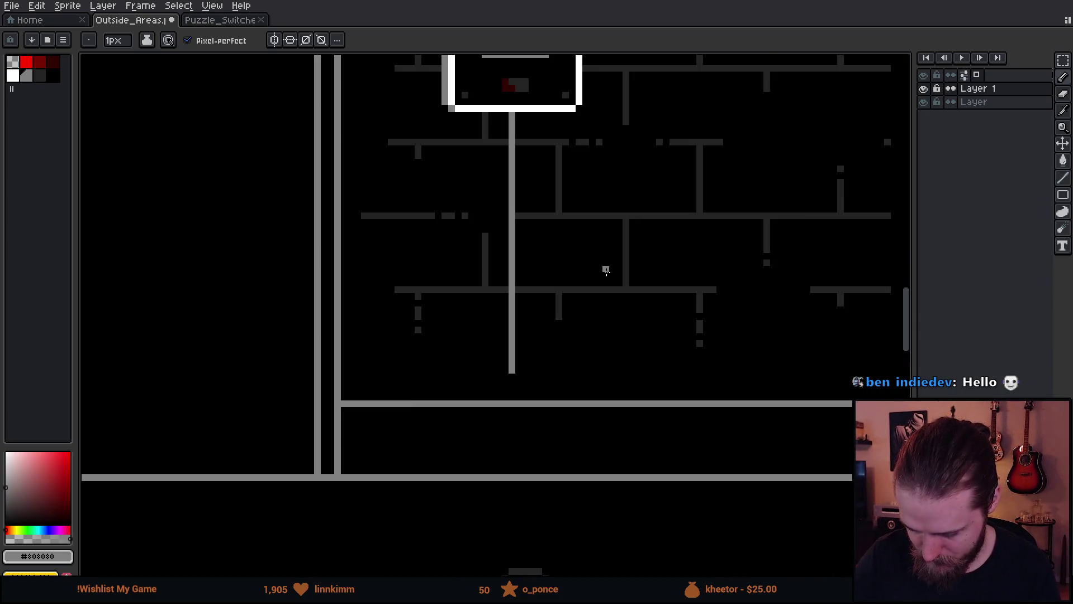
{"action": "key", "text": "b"}
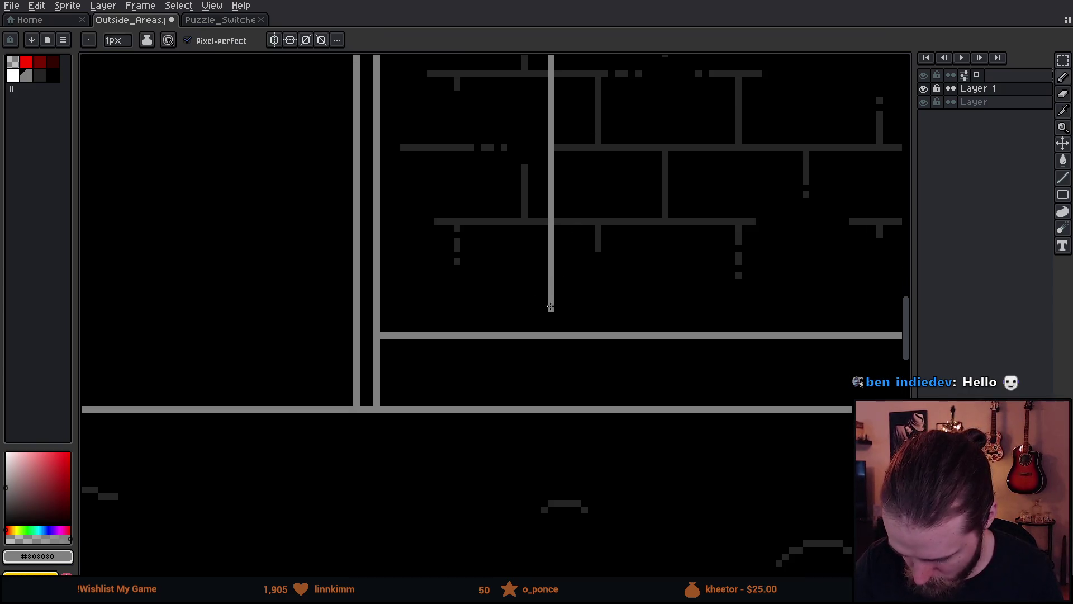
{"action": "key", "text": "F7"}
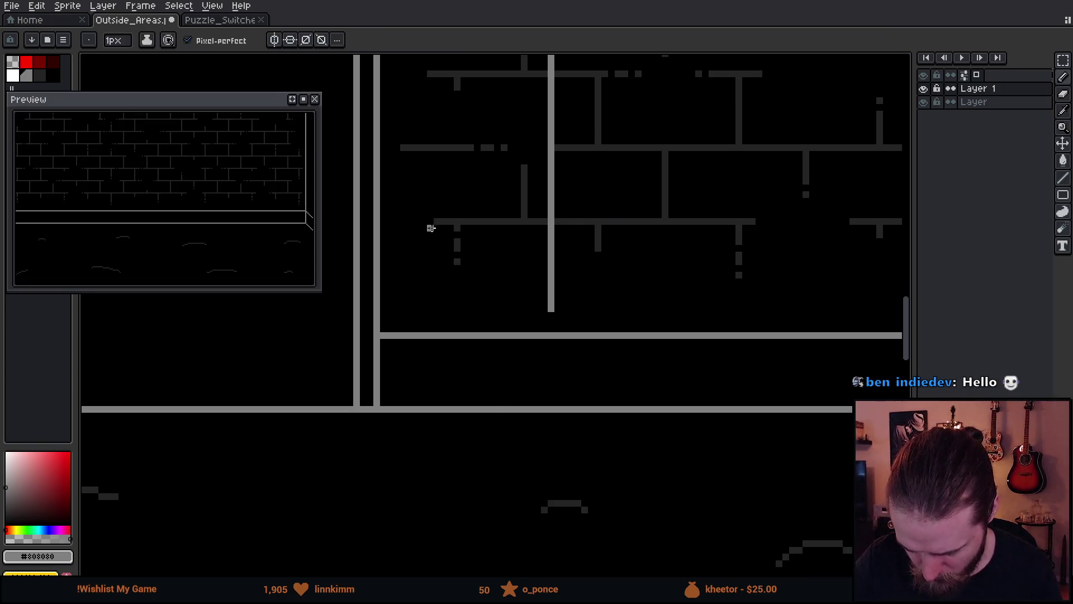
{"action": "left_click", "coordinate": [316, 101]}
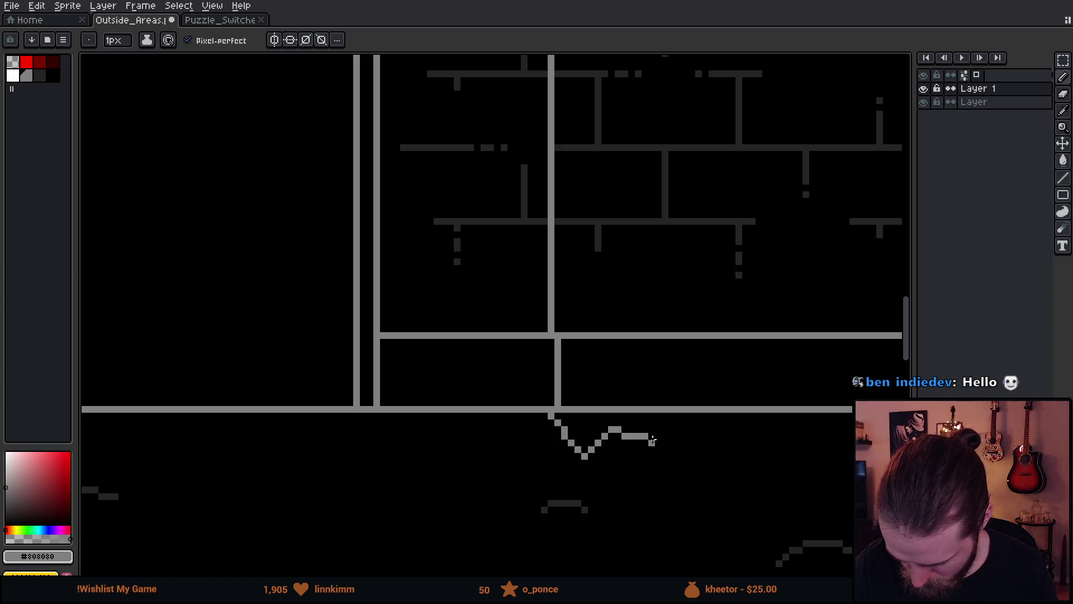
- Shade the floor cable with dark grey from the artwork, undoing stray dark pixels
{"action": "left_click", "coordinate": [587, 504], "text": "alt"}
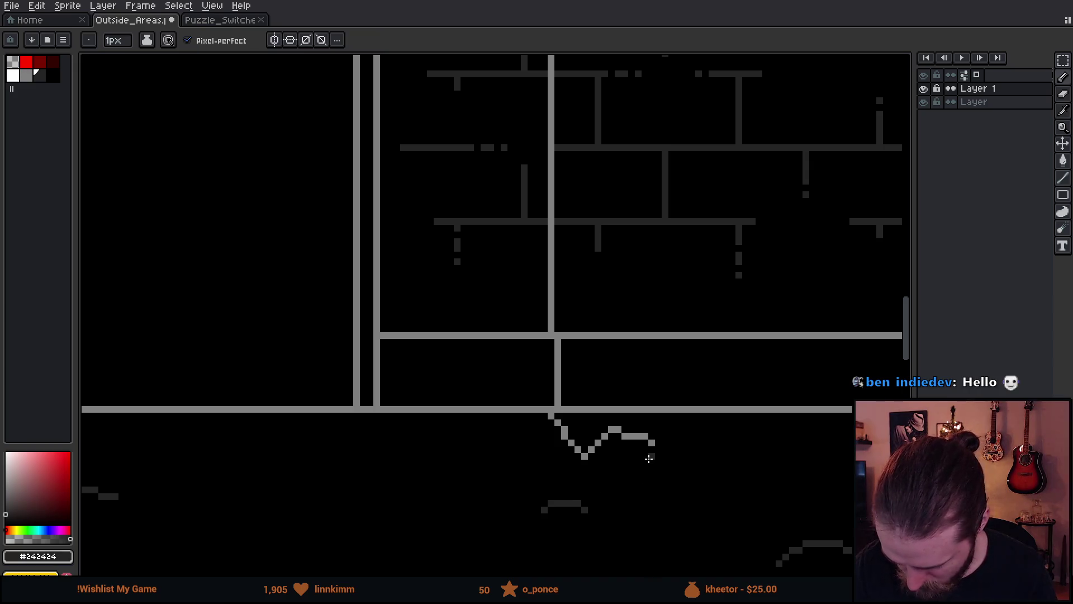
{"action": "key", "text": "ctrl+z"}
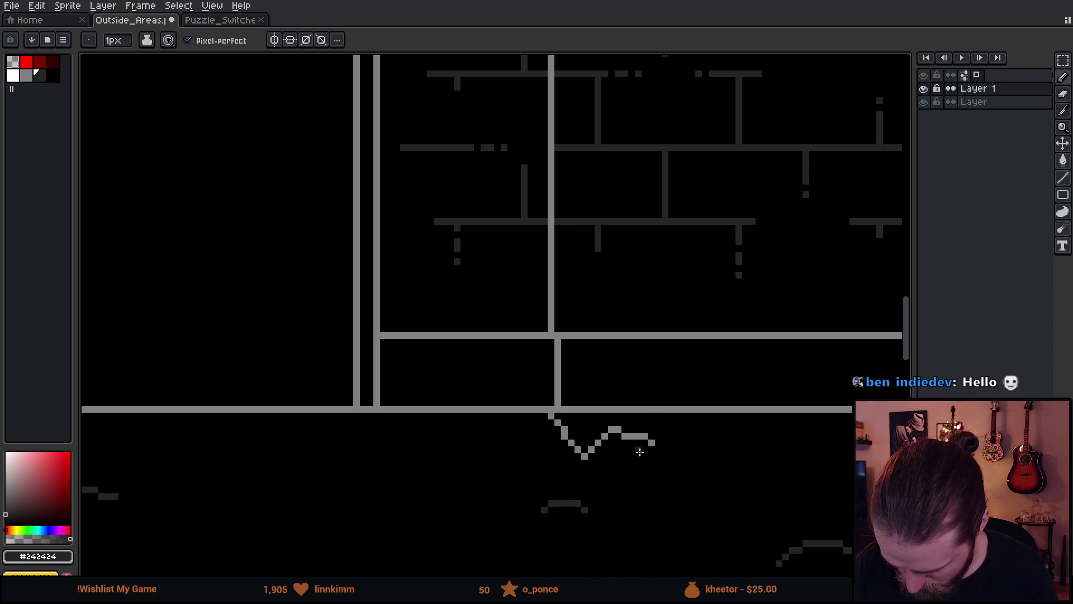
{"action": "scroll", "coordinate": [693, 451], "scroll_direction": "down", "scroll_amount": 5}
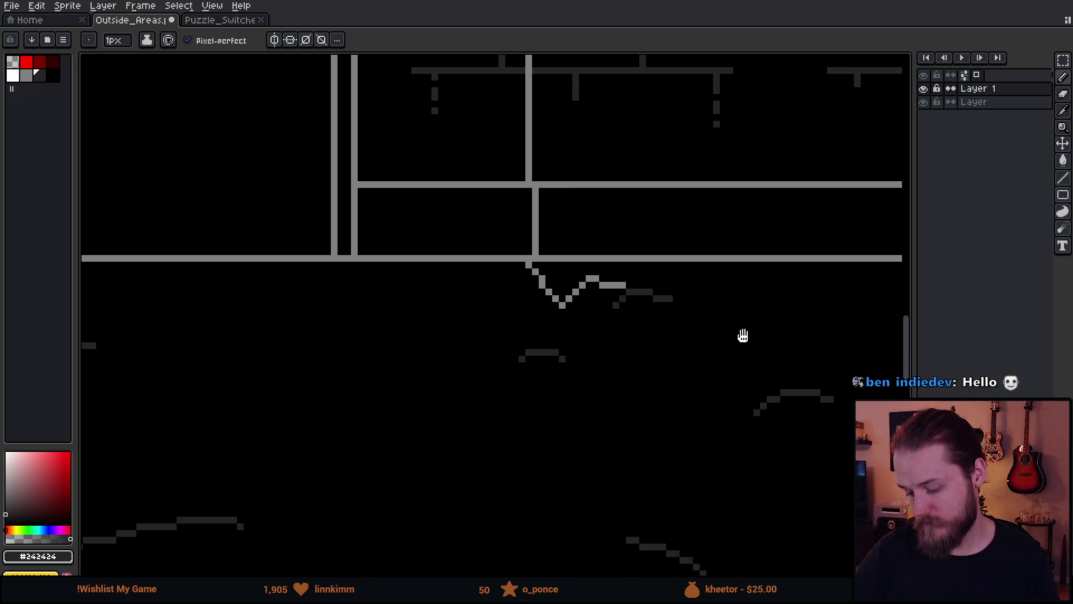
{"action": "scroll", "coordinate": [744, 342], "scroll_direction": "right", "scroll_amount": 4}
{"action": "key", "text": "v"}
{"action": "key", "text": "ctrl"}
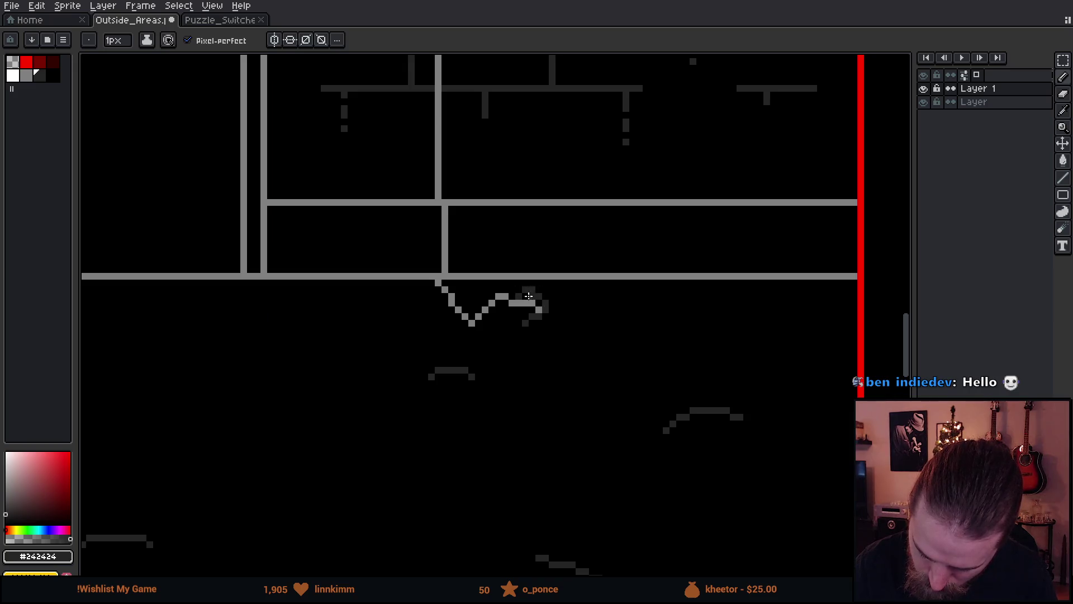
{"action": "scroll", "coordinate": [593, 370], "scroll_direction": "left", "scroll_amount": 3}
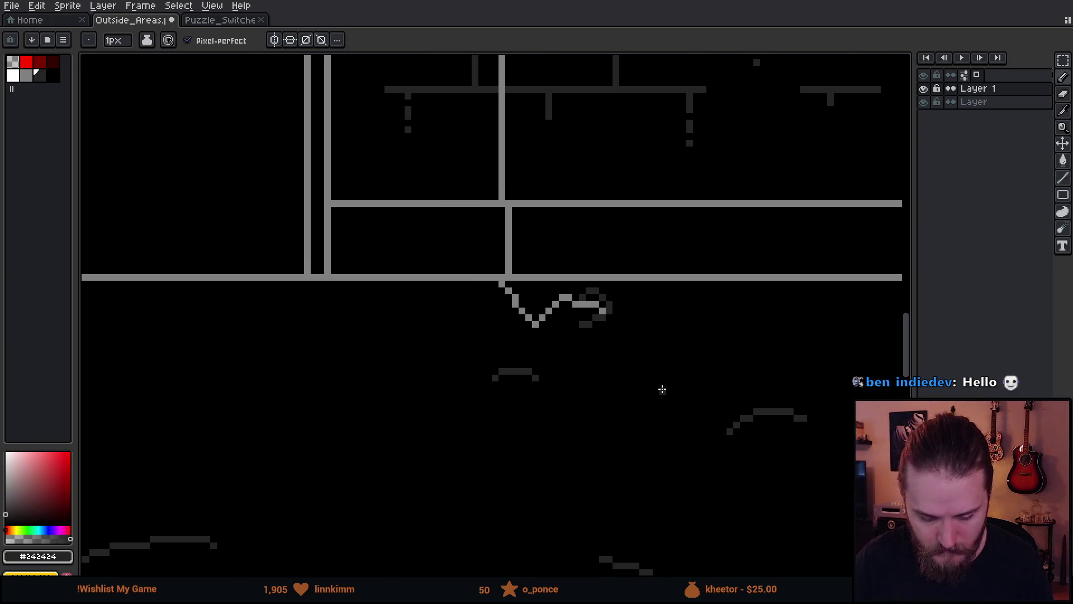
{"action": "scroll", "coordinate": [662, 389], "scroll_direction": "down", "scroll_amount": 4}
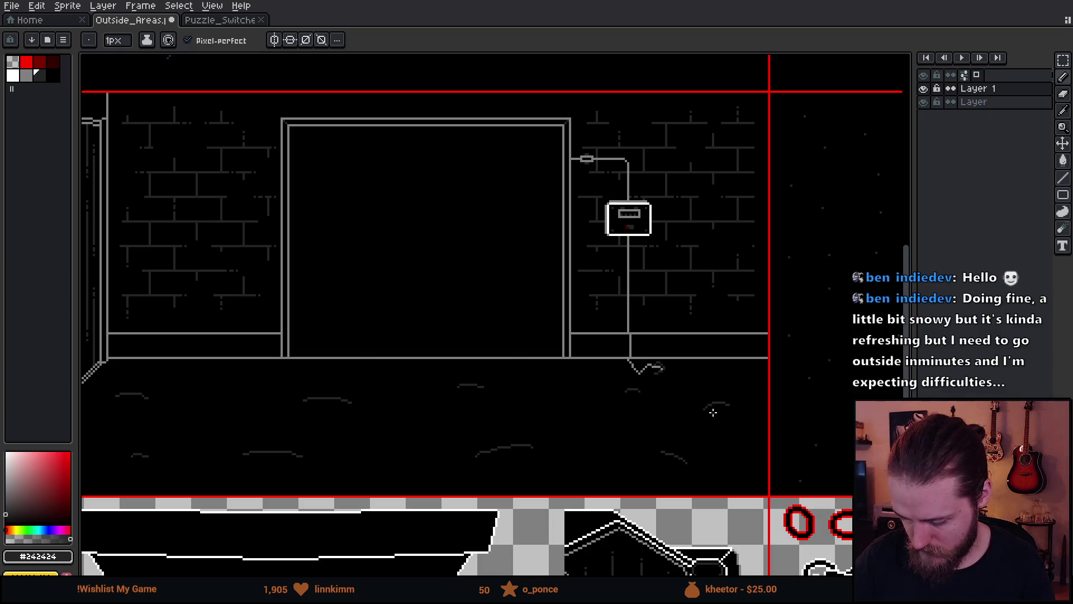
- Erase the stair-step pixels of the cable's kink and redraw it in mid grey
{"action": "scroll", "coordinate": [711, 420], "scroll_direction": "up", "scroll_amount": 1}
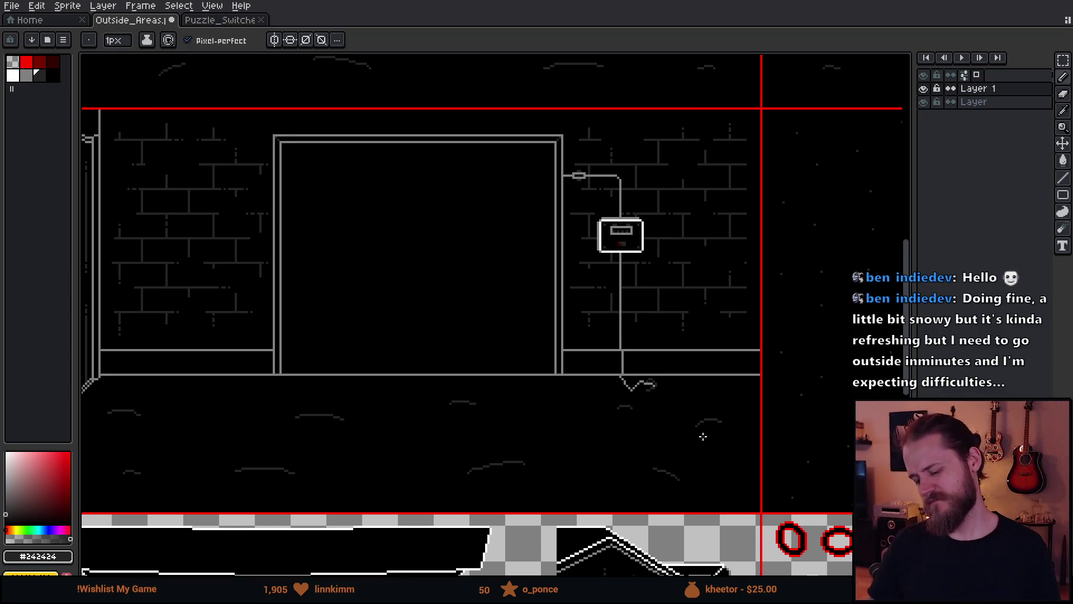
{"action": "scroll", "coordinate": [703, 436], "scroll_direction": "up", "scroll_amount": 2}
{"action": "scroll", "coordinate": [548, 366], "scroll_direction": "left", "scroll_amount": 1}
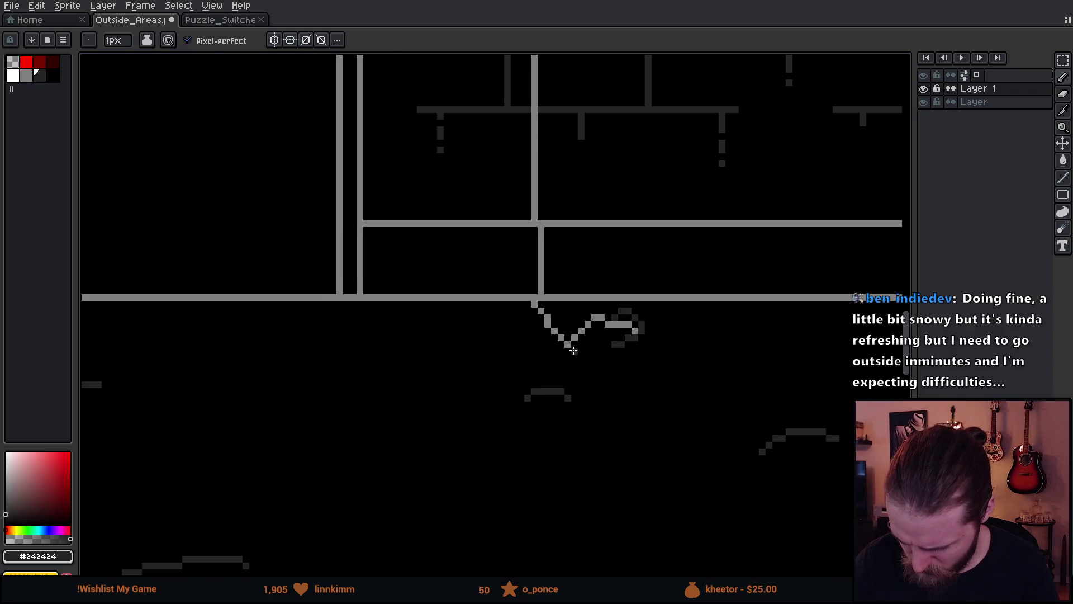
{"action": "key", "text": "e"}
{"action": "left_click_drag", "start_coordinate": [574, 342], "coordinate": [562, 335]}
{"action": "key", "text": "b"}
{"action": "left_click", "coordinate": [581, 331], "text": "alt"}
{"action": "key", "text": "e"}
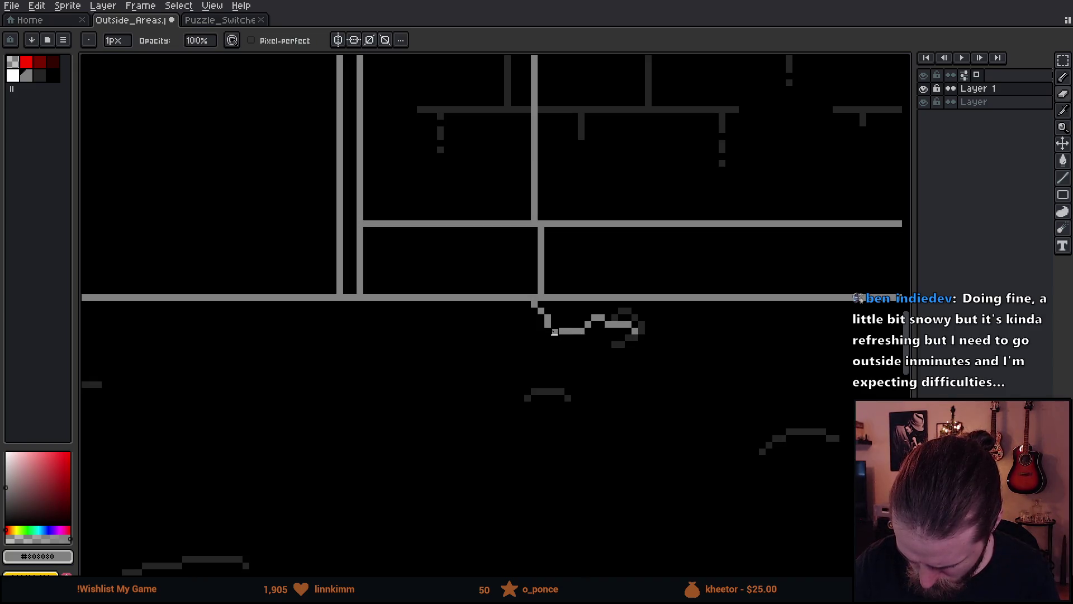
{"action": "key", "text": "b"}
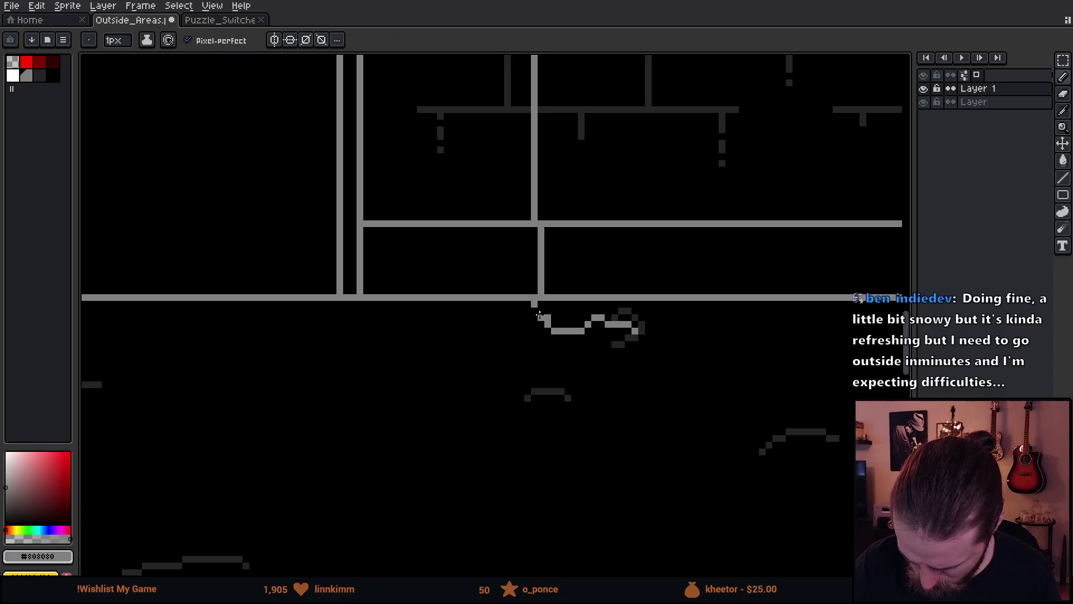
- Erase stray cable pixels, then pan up to the upper floor and pick black
{"action": "key", "text": "e"}
{"action": "scroll", "coordinate": [607, 391], "scroll_direction": "up", "scroll_amount": 1}
{"action": "scroll", "coordinate": [608, 420], "scroll_direction": "down", "scroll_amount": 5}
{"action": "scroll", "coordinate": [699, 464], "scroll_direction": "up", "scroll_amount": 1}
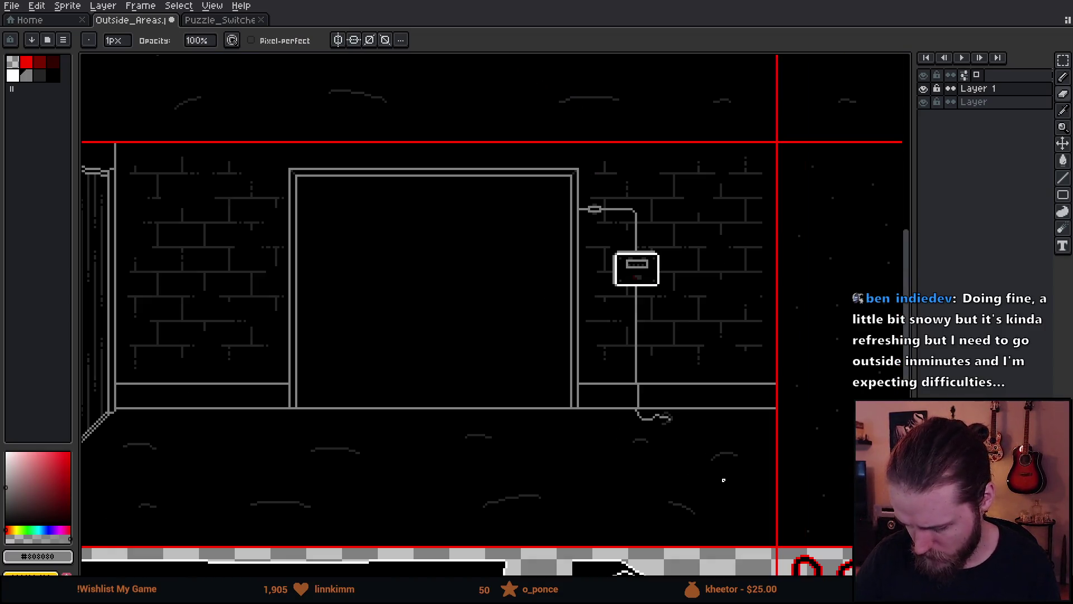
{"action": "left_click_drag", "start_coordinate": [735, 493], "coordinate": [762, 502]}
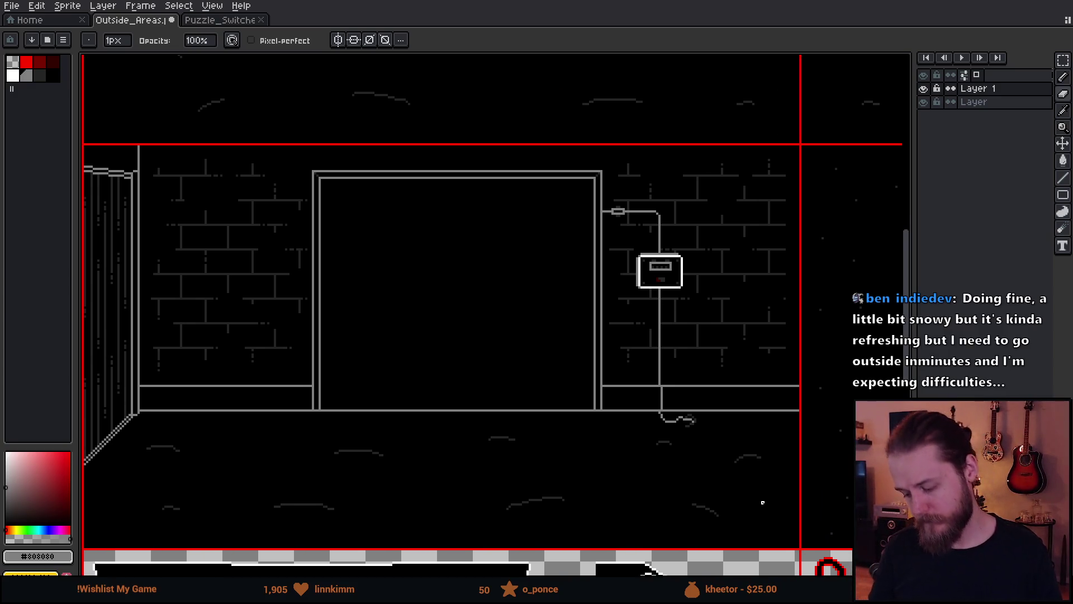
{"action": "mouse_move", "coordinate": [632, 271]}
{"action": "left_mouse_down"}
{"action": "mouse_move", "coordinate": [637, 322]}
{"action": "mouse_move", "coordinate": [618, 320]}
{"action": "left_mouse_up"}
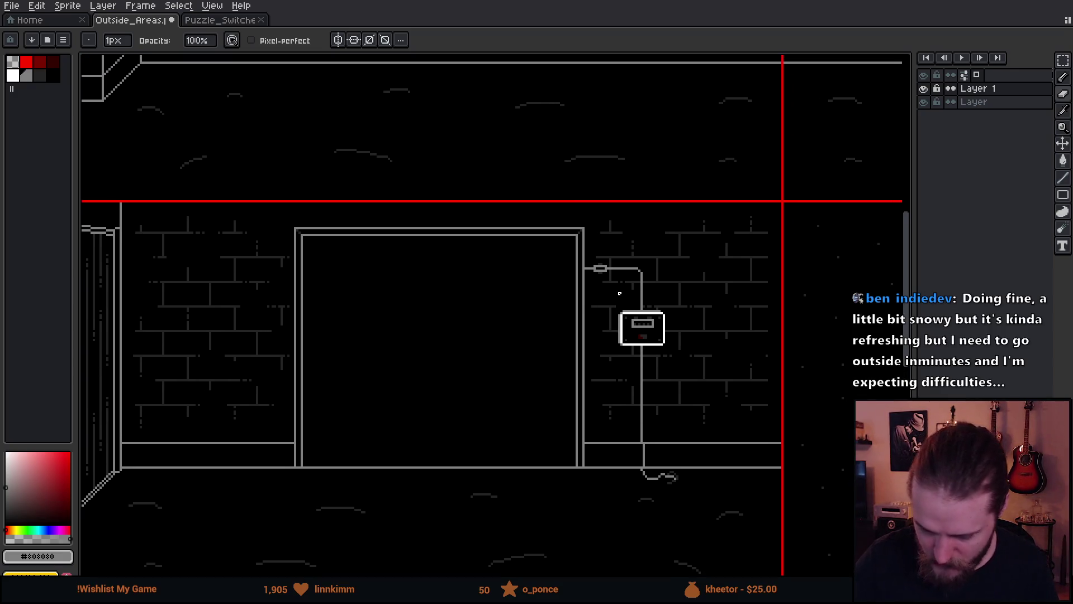
{"action": "left_click", "coordinate": [220, 60], "text": "alt"}
{"action": "key", "text": "b"}
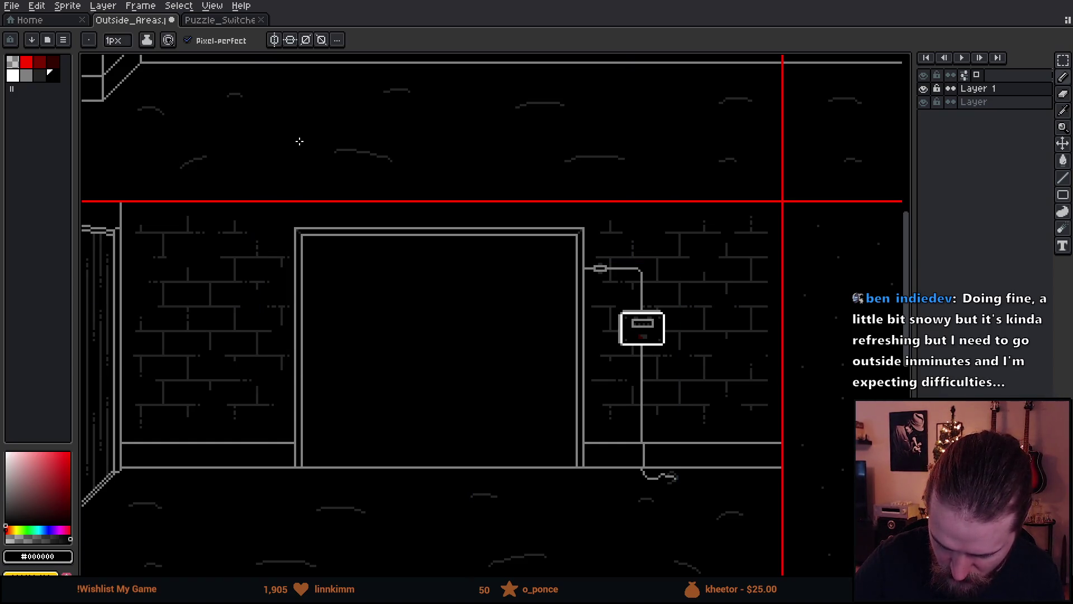
- Draw a wavy mid-grey line across the upper floor with a dark grey end
{"action": "left_click", "coordinate": [197, 136], "text": "alt"}
{"action": "left_click_drag", "start_coordinate": [227, 127], "coordinate": [373, 124]}
{"action": "left_click", "coordinate": [372, 151], "text": "alt"}
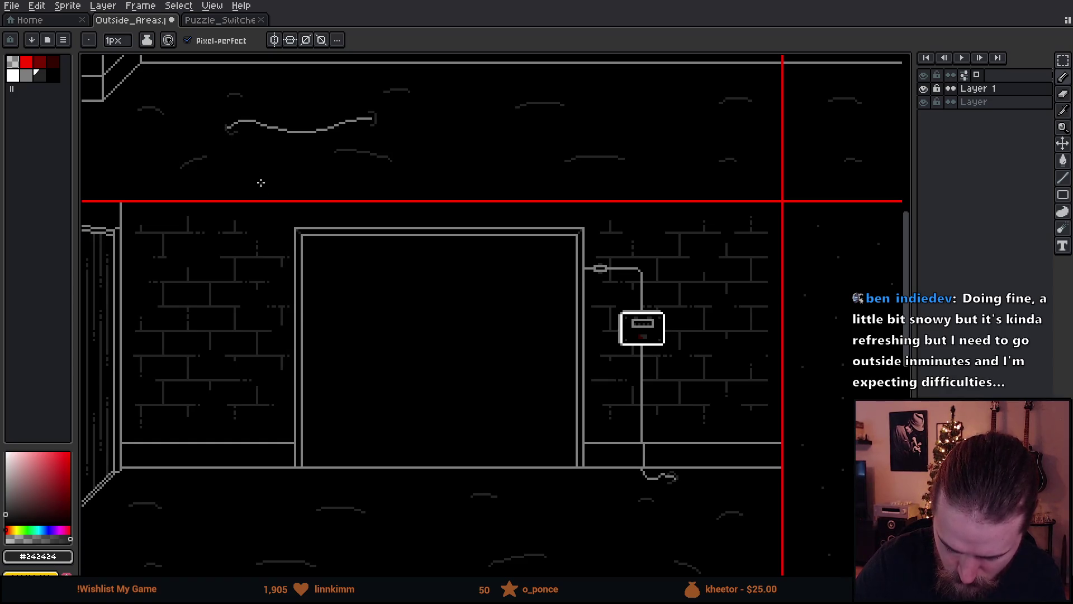
{"action": "left_click_drag", "start_coordinate": [594, 313], "coordinate": [619, 479]}
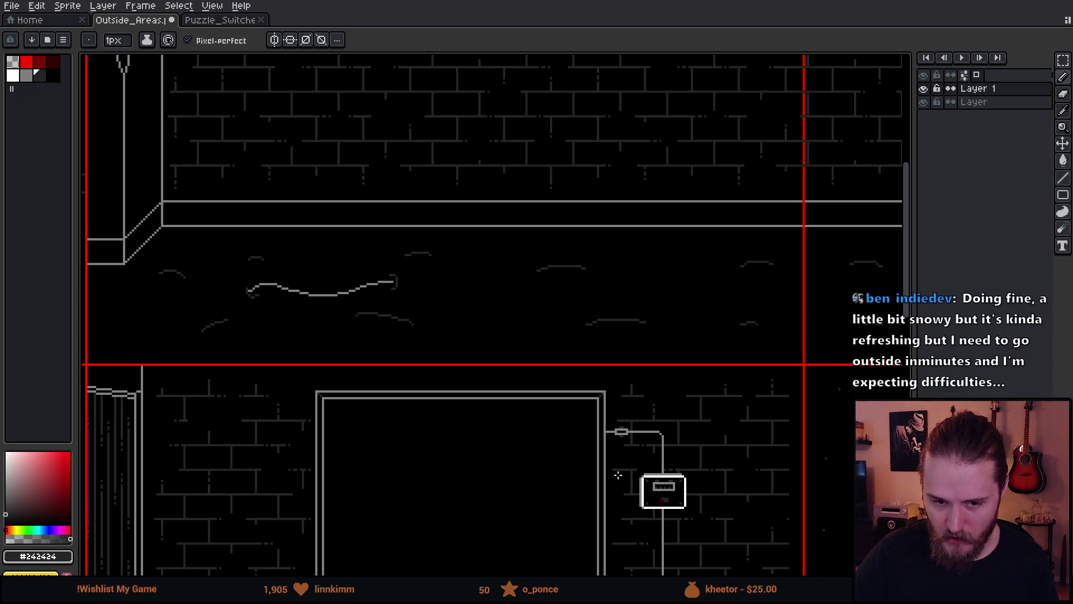
{"action": "left_click_drag", "start_coordinate": [682, 406], "coordinate": [632, 297]}
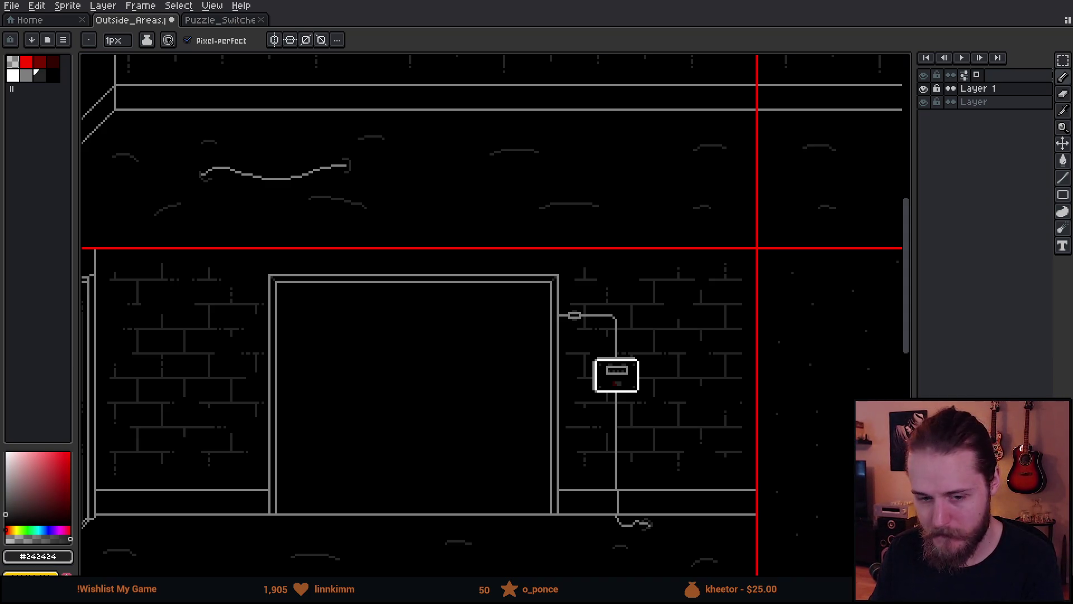
{"action": "mouse_move", "coordinate": [572, 296]}
{"action": "left_mouse_down"}
{"action": "mouse_move", "coordinate": [646, 192]}
{"action": "mouse_move", "coordinate": [613, 247]}
{"action": "mouse_move", "coordinate": [709, 330]}
{"action": "mouse_move", "coordinate": [689, 291]}
{"action": "left_mouse_up"}
- Centre the view on the wavy cable, pick its grey, and clear a trial rectangular selection
{"action": "scroll", "coordinate": [388, 149], "scroll_direction": "up", "scroll_amount": 4}
{"action": "mouse_move", "coordinate": [387, 149]}
{"action": "left_mouse_down"}
{"action": "mouse_move", "coordinate": [371, 266]}
{"action": "mouse_move", "coordinate": [511, 245]}
{"action": "left_mouse_up"}
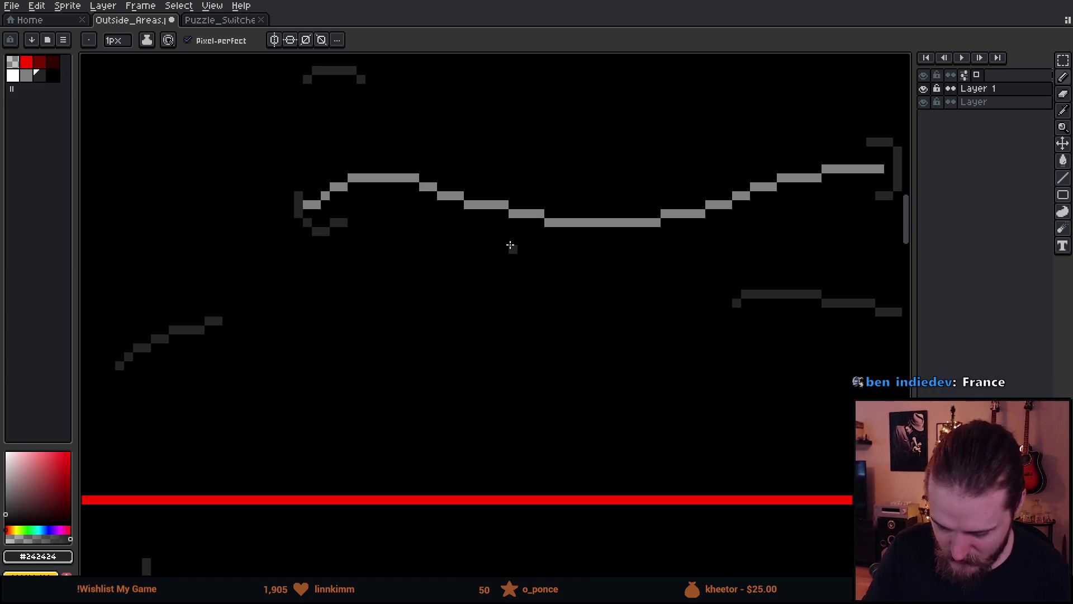
{"action": "left_click", "coordinate": [318, 205], "text": "alt"}
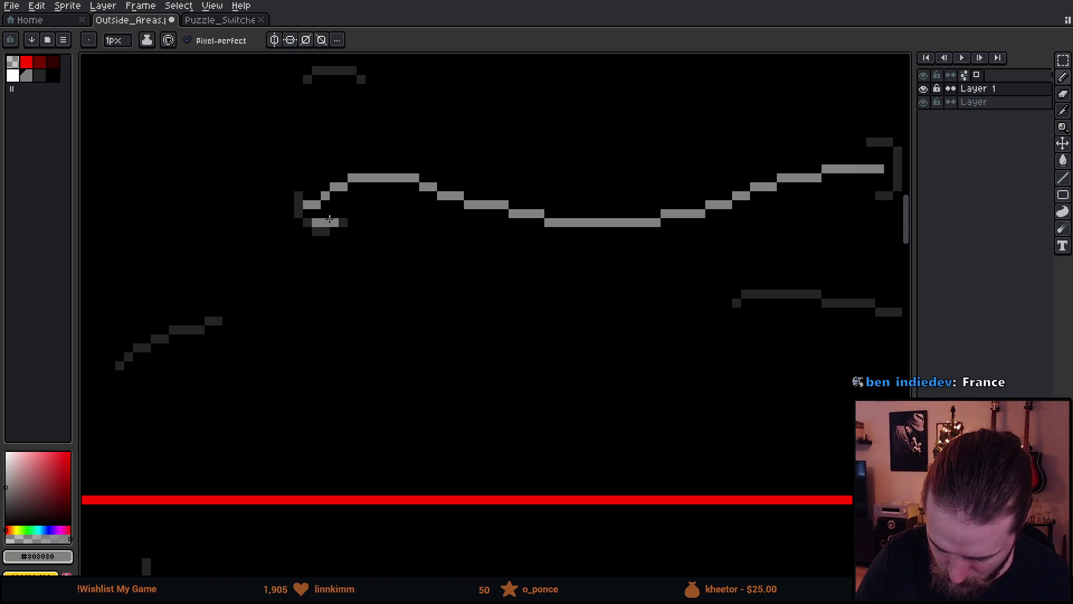
{"action": "scroll", "coordinate": [415, 258], "scroll_direction": "up", "scroll_amount": 2}
{"action": "scroll", "coordinate": [415, 258], "scroll_direction": "right", "scroll_amount": 3}
{"action": "key", "text": "m"}
{"action": "mouse_move", "coordinate": [503, 323]}
{"action": "left_mouse_down"}
{"action": "mouse_move", "coordinate": [510, 311]}
{"action": "mouse_move", "coordinate": [615, 314]}
{"action": "mouse_move", "coordinate": [706, 257]}
{"action": "mouse_move", "coordinate": [774, 236]}
{"action": "mouse_move", "coordinate": [550, 254]}
{"action": "mouse_move", "coordinate": [277, 218]}
{"action": "mouse_move", "coordinate": [192, 264]}
{"action": "mouse_move", "coordinate": [325, 327]}
{"action": "mouse_move", "coordinate": [561, 338]}
{"action": "left_mouse_up"}
{"action": "key", "text": "ctrl+d"}
{"action": "key", "text": "b"}
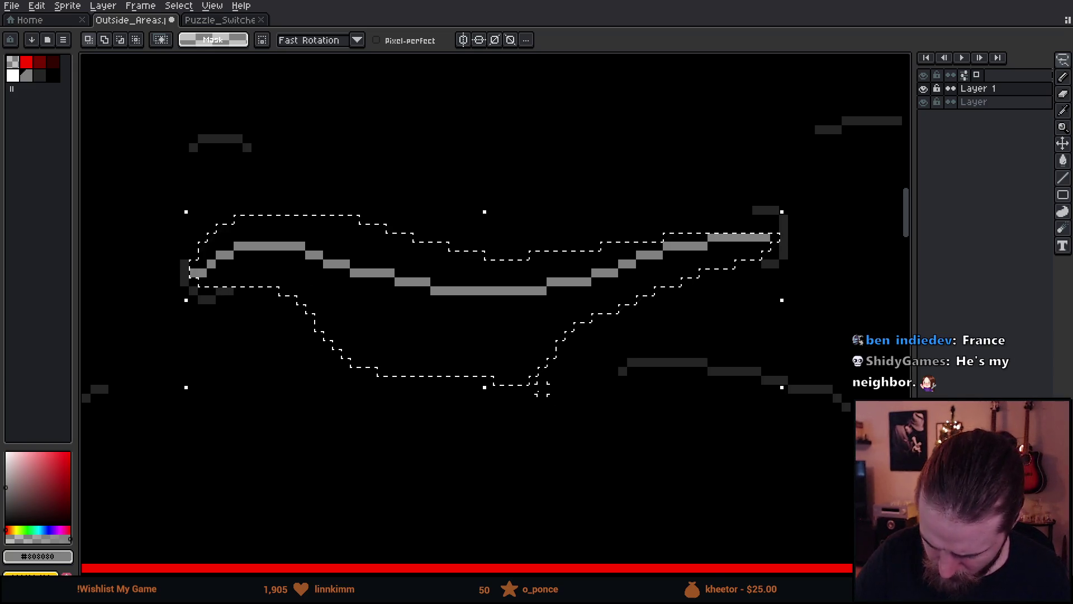
- Copy the selected wavy line two pixels lower and commit the duplicate
{"action": "left_click", "coordinate": [492, 356], "text": "ctrl"}
{"action": "left_click_drag", "start_coordinate": [484, 347], "coordinate": [487, 369]}
{"action": "left_click", "coordinate": [497, 440]}
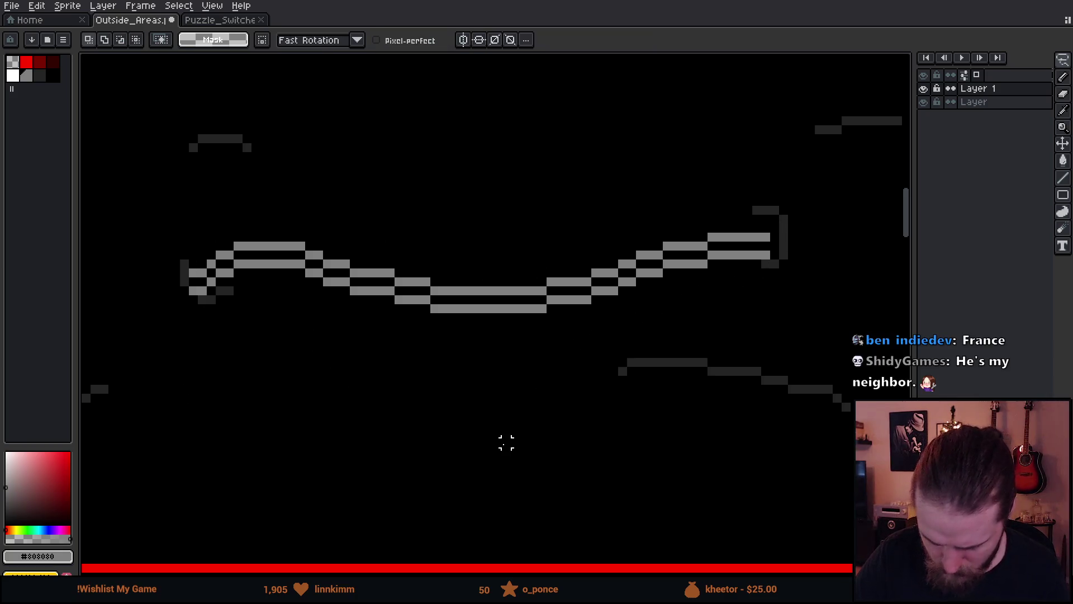
{"action": "scroll", "coordinate": [520, 437], "scroll_direction": "down", "scroll_amount": 2}
{"action": "scroll", "coordinate": [651, 424], "scroll_direction": "down", "scroll_amount": 4}
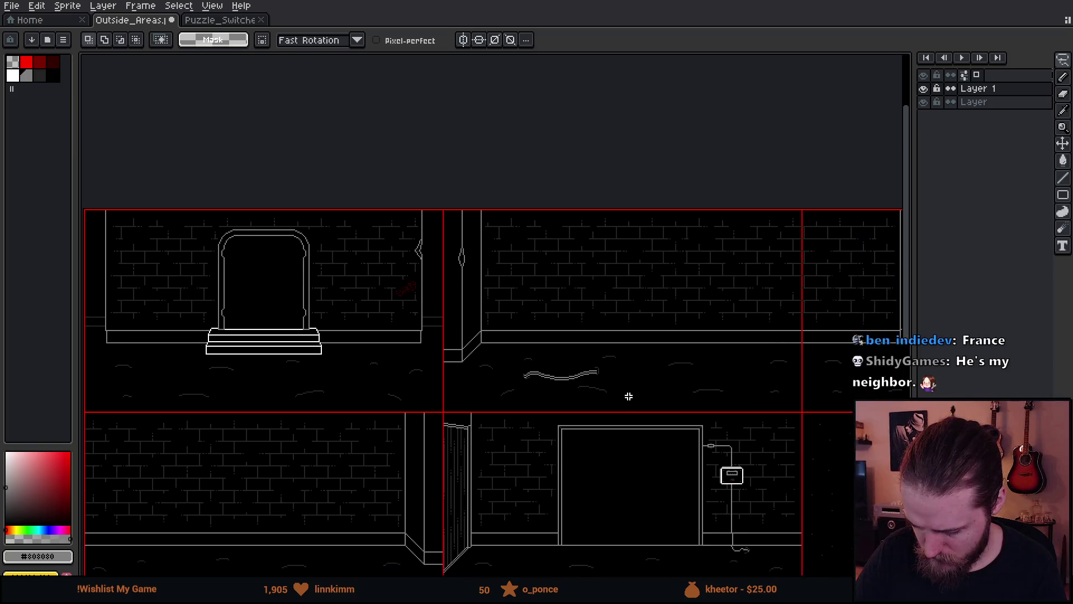
{"action": "scroll", "coordinate": [637, 408], "scroll_direction": "up", "scroll_amount": 3}
{"action": "scroll", "coordinate": [563, 342], "scroll_direction": "up", "scroll_amount": 5}
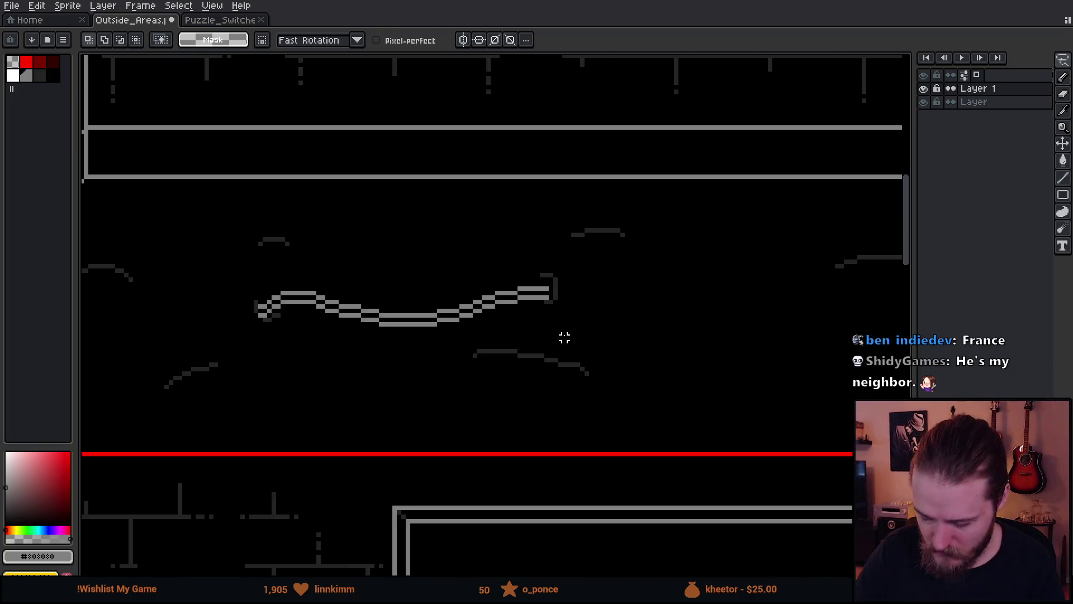
{"action": "key", "text": "b"}
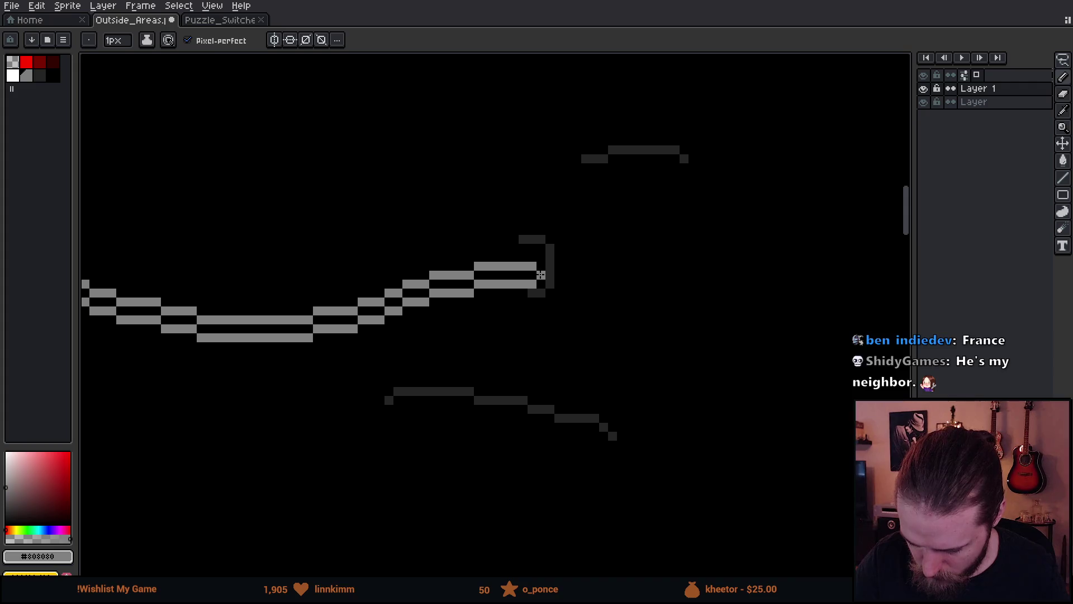
{"action": "left_click_drag", "start_coordinate": [369, 374], "coordinate": [668, 378]}
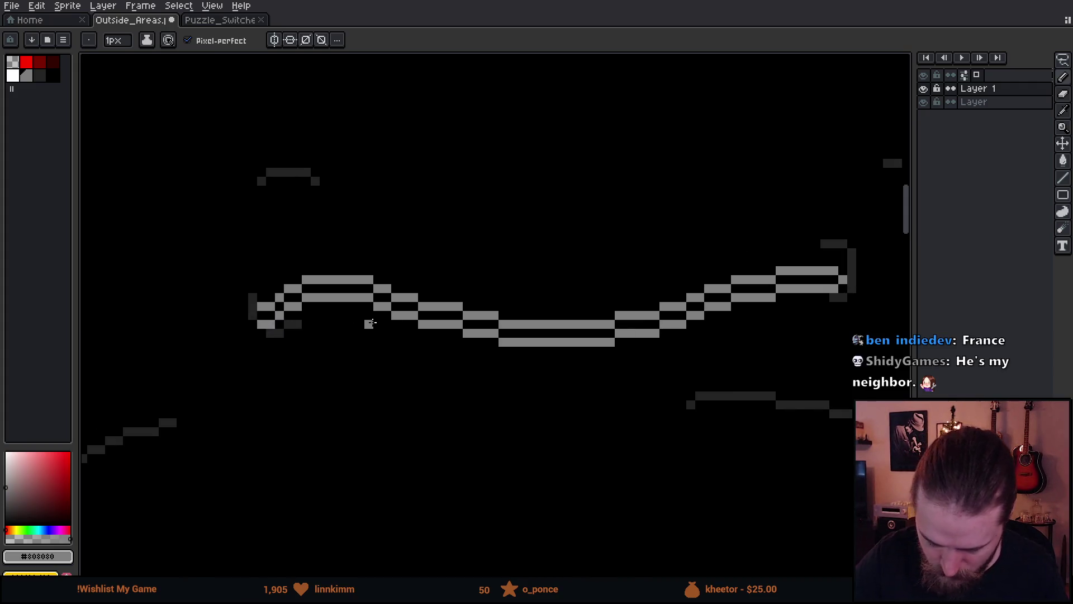
{"action": "scroll", "coordinate": [518, 501], "scroll_direction": "down", "scroll_amount": 4}
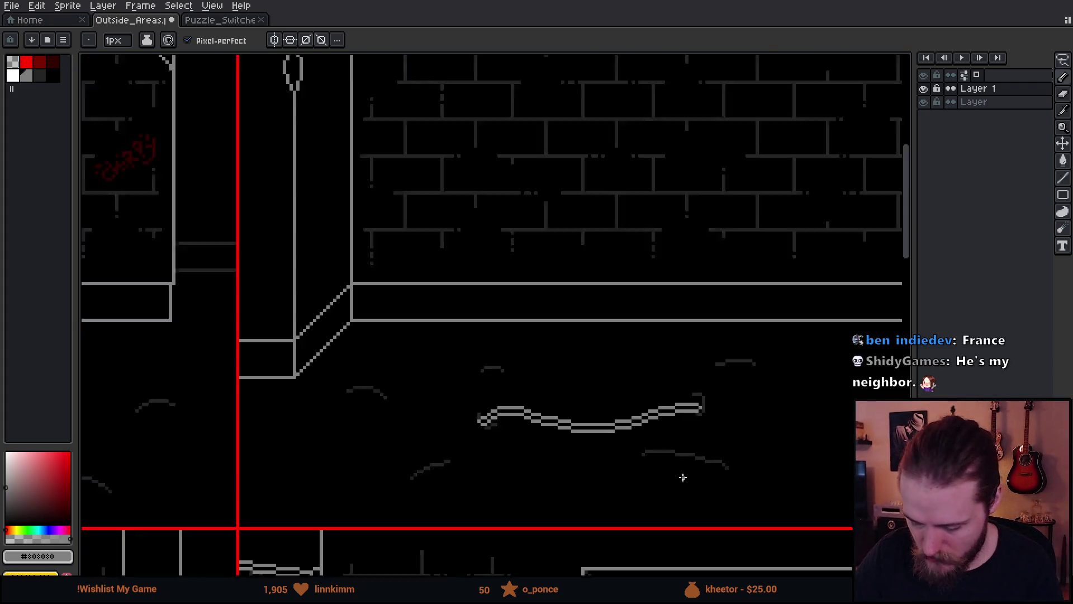
{"action": "mouse_move", "coordinate": [749, 478]}
{"action": "left_mouse_down"}
{"action": "mouse_move", "coordinate": [606, 323]}
{"action": "mouse_move", "coordinate": [593, 340]}
{"action": "left_mouse_up"}
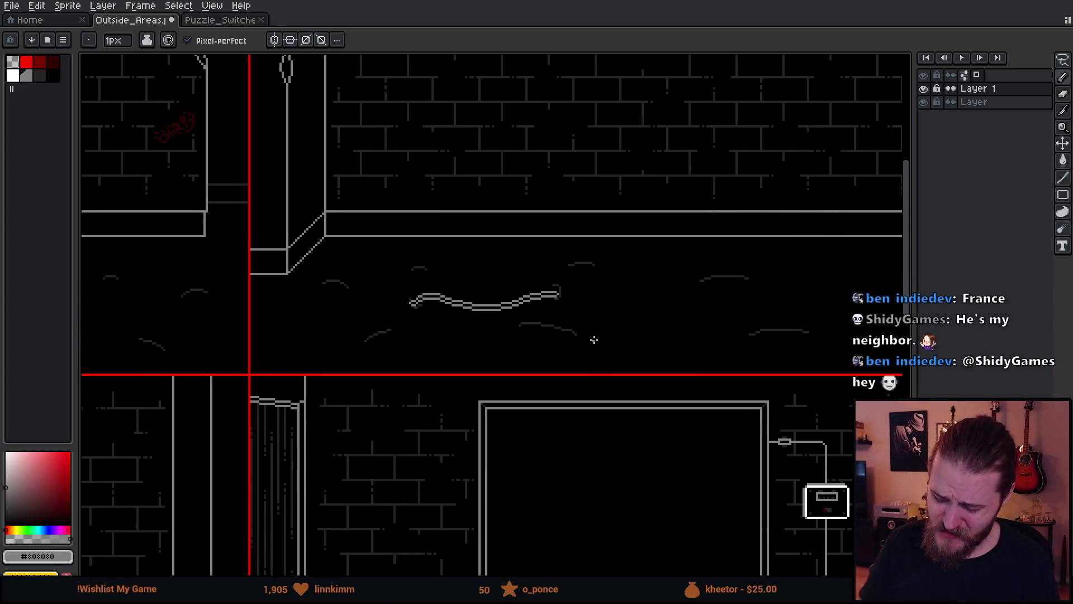
{"action": "mouse_move", "coordinate": [594, 339]}
{"action": "left_mouse_down"}
{"action": "mouse_move", "coordinate": [662, 313]}
{"action": "mouse_move", "coordinate": [573, 561]}
{"action": "mouse_move", "coordinate": [590, 445]}
{"action": "mouse_move", "coordinate": [506, 445]}
{"action": "left_mouse_up"}
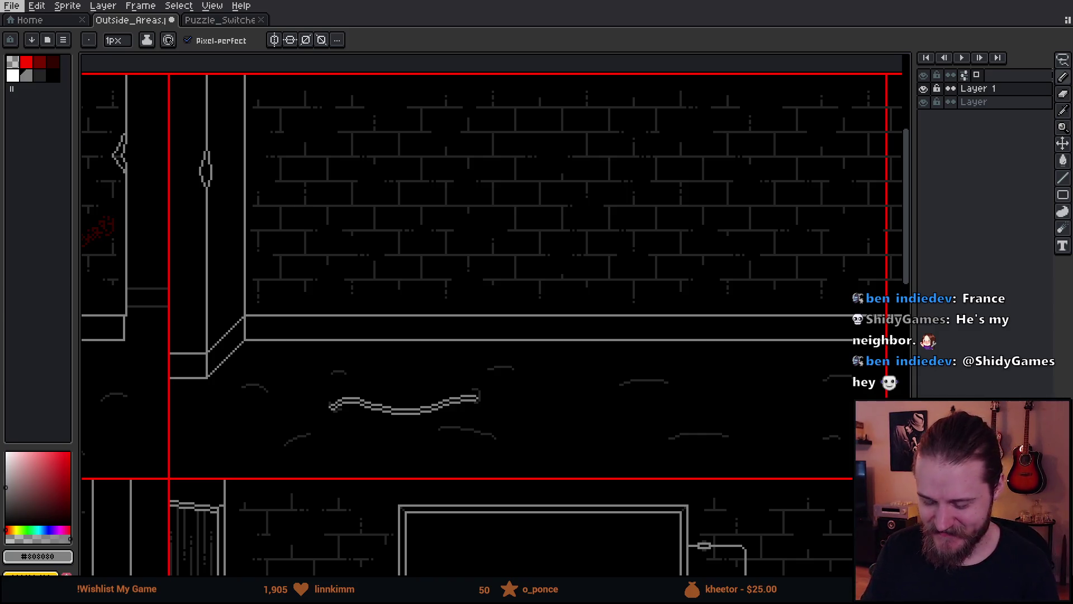
{"action": "left_click_drag", "start_coordinate": [333, 226], "coordinate": [344, 192]}
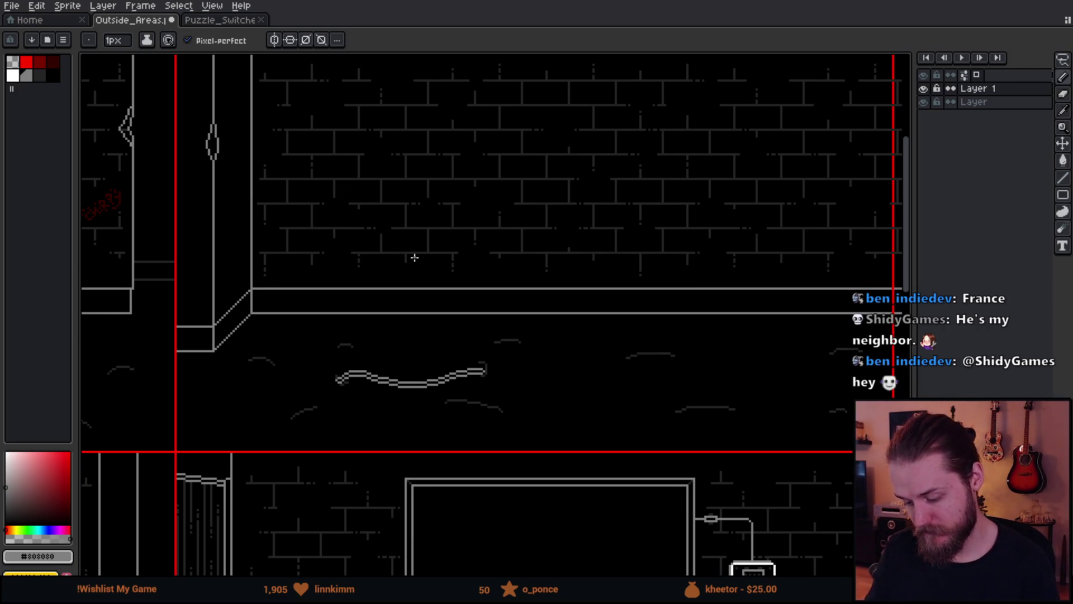
{"action": "mouse_move", "coordinate": [254, 326]}
{"action": "left_mouse_down"}
{"action": "mouse_move", "coordinate": [701, 320]}
{"action": "mouse_move", "coordinate": [379, 251]}
{"action": "left_mouse_up"}
{"action": "left_click_drag", "start_coordinate": [231, 190], "coordinate": [270, 220]}
{"action": "scroll", "coordinate": [270, 221], "scroll_direction": "down", "scroll_amount": 2}
{"action": "scroll", "coordinate": [317, 235], "scroll_direction": "up", "scroll_amount": 3}
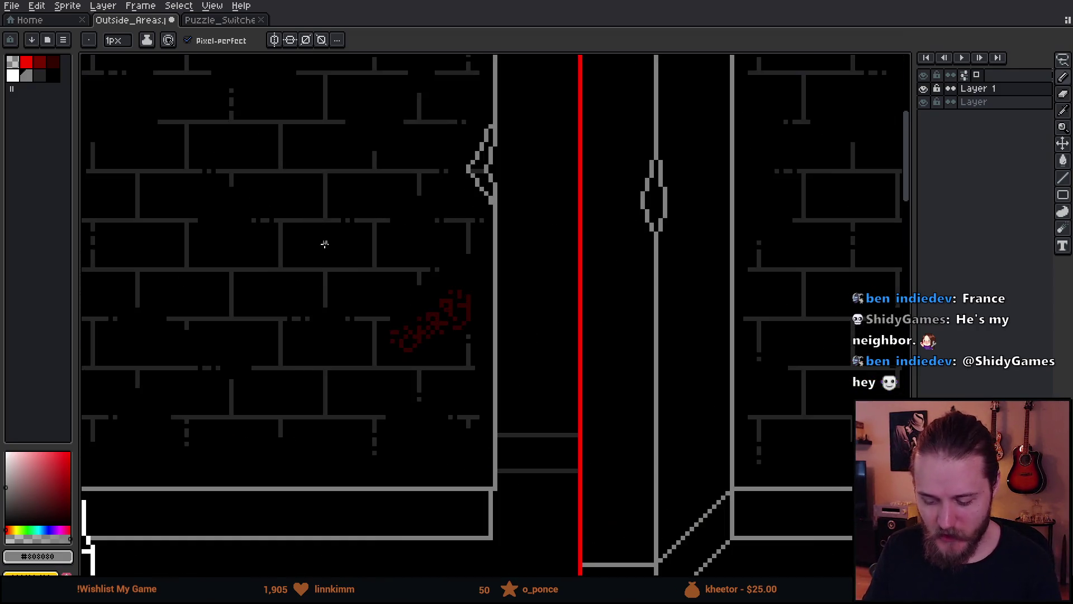
{"action": "scroll", "coordinate": [416, 324], "scroll_direction": "up", "scroll_amount": 1}
{"action": "scroll", "coordinate": [430, 364], "scroll_direction": "up", "scroll_amount": 1}
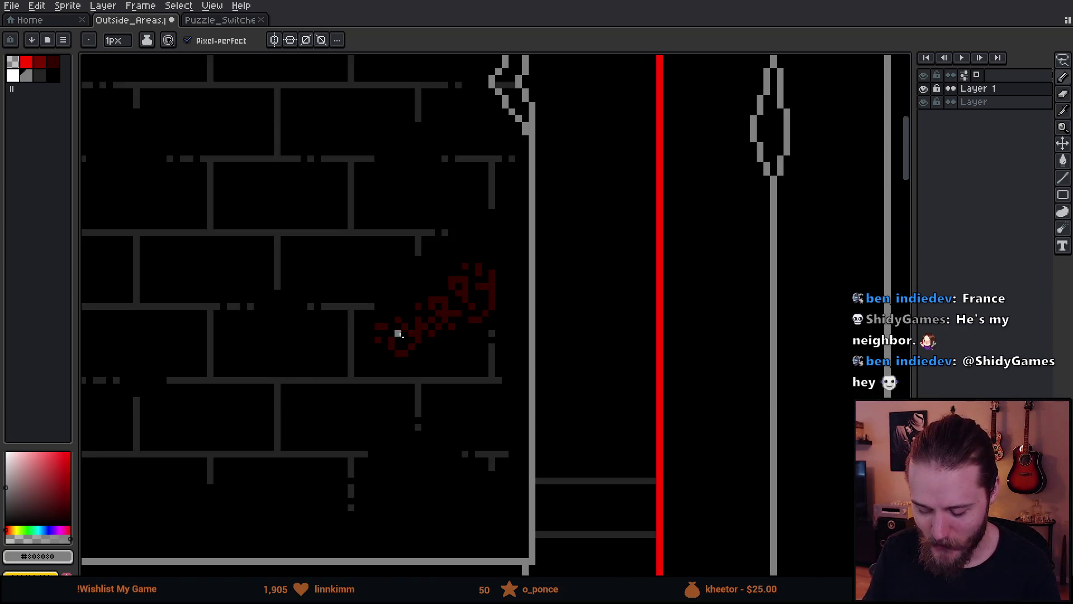
{"action": "scroll", "coordinate": [411, 380], "scroll_direction": "down", "scroll_amount": 1}
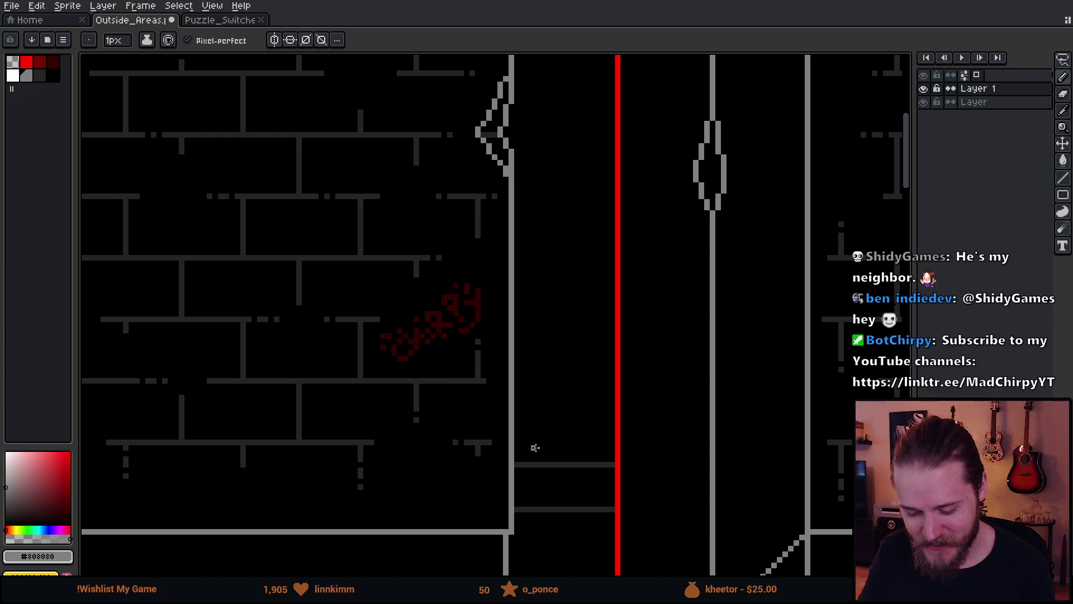
{"action": "scroll", "coordinate": [531, 441], "scroll_direction": "down", "scroll_amount": 3}
{"action": "left_click_drag", "start_coordinate": [598, 490], "coordinate": [358, 242]}
{"action": "mouse_move", "coordinate": [625, 431]}
{"action": "left_mouse_down"}
{"action": "mouse_move", "coordinate": [484, 268]}
{"action": "mouse_move", "coordinate": [472, 222]}
{"action": "left_mouse_up"}
{"action": "mouse_move", "coordinate": [583, 373]}
{"action": "left_mouse_down"}
{"action": "mouse_move", "coordinate": [472, 414]}
{"action": "mouse_move", "coordinate": [507, 422]}
{"action": "mouse_move", "coordinate": [379, 240]}
{"action": "mouse_move", "coordinate": [470, 303]}
{"action": "left_mouse_up"}
- Select the cable running from the fuse box to the floor and move it slightly left
{"action": "scroll", "coordinate": [714, 371], "scroll_direction": "up", "scroll_amount": 2}
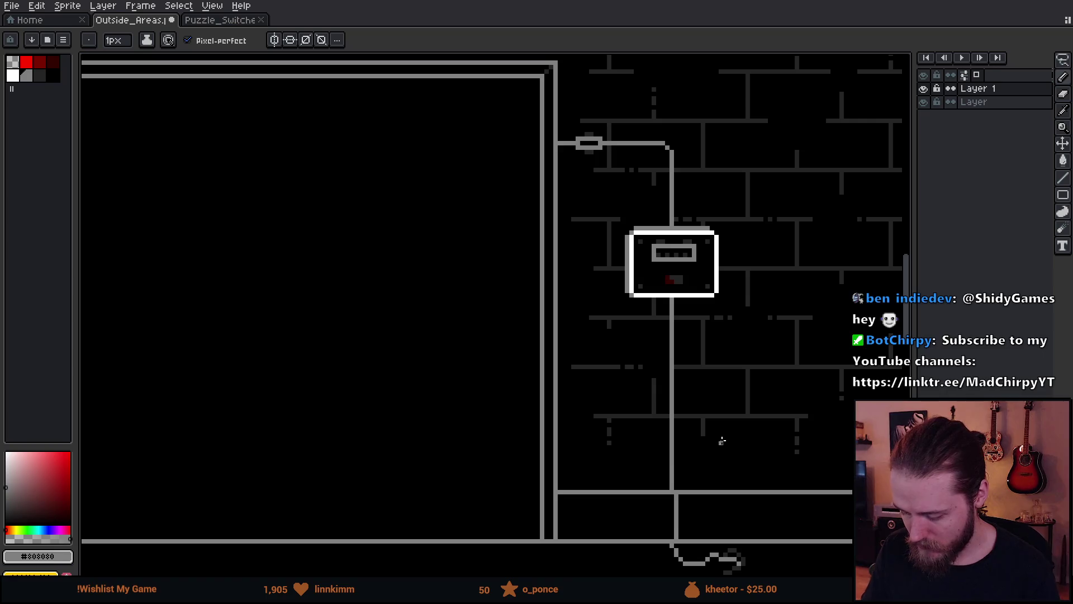
{"action": "left_click_drag", "start_coordinate": [725, 441], "coordinate": [685, 369]}
{"action": "key", "text": "m"}
{"action": "mouse_move", "coordinate": [624, 240]}
{"action": "left_mouse_down"}
{"action": "mouse_move", "coordinate": [667, 420]}
{"action": "mouse_move", "coordinate": [669, 490]}
{"action": "left_mouse_up"}
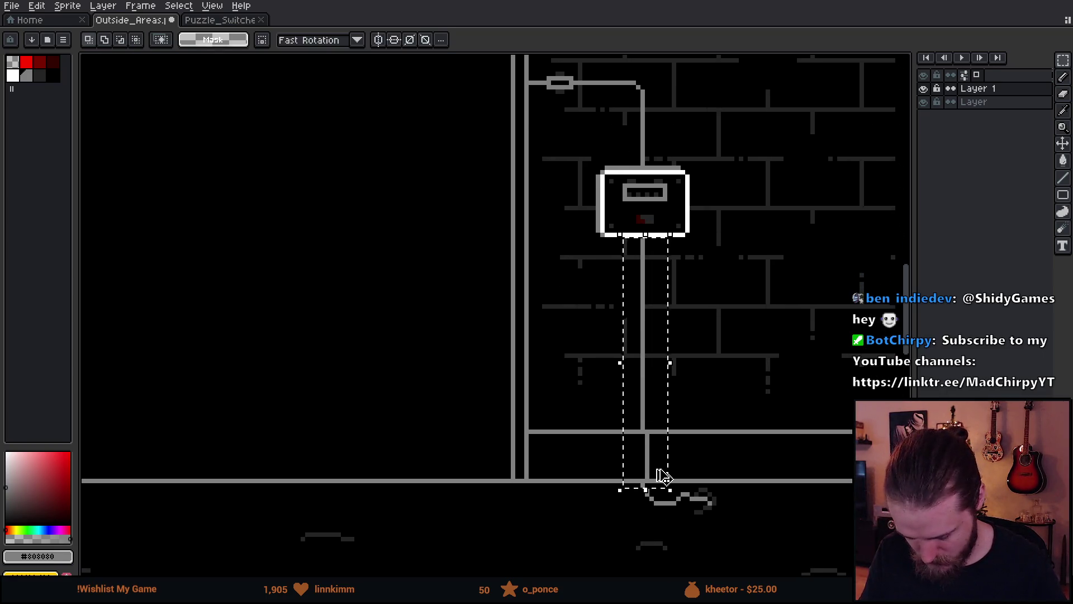
{"action": "left_click_drag", "start_coordinate": [654, 448], "coordinate": [645, 448]}
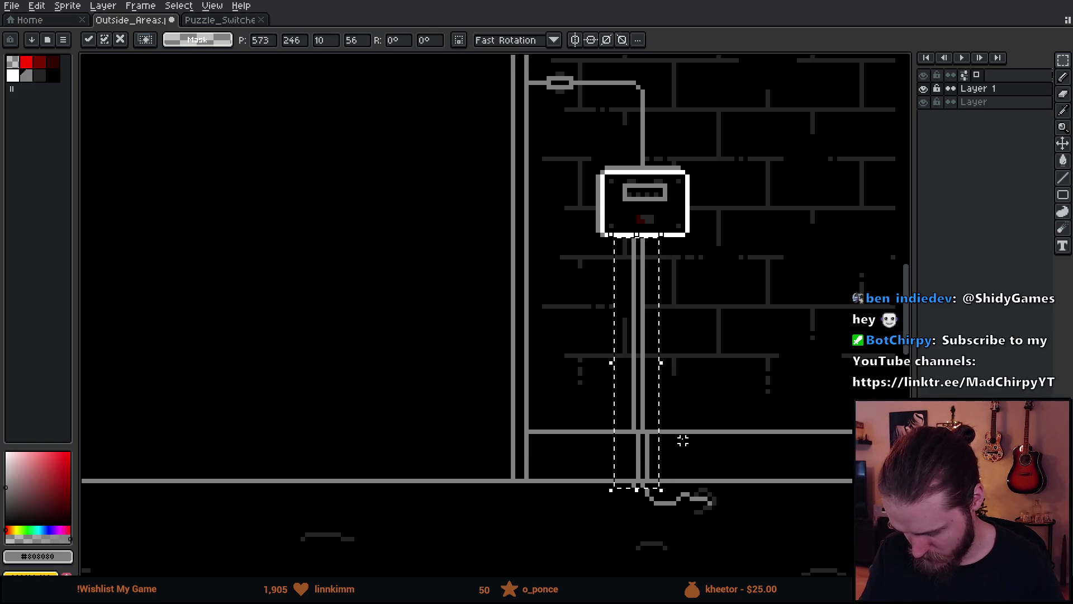
{"action": "key", "text": "Return"}
{"action": "scroll", "coordinate": [688, 439], "scroll_direction": "down", "scroll_amount": 4}
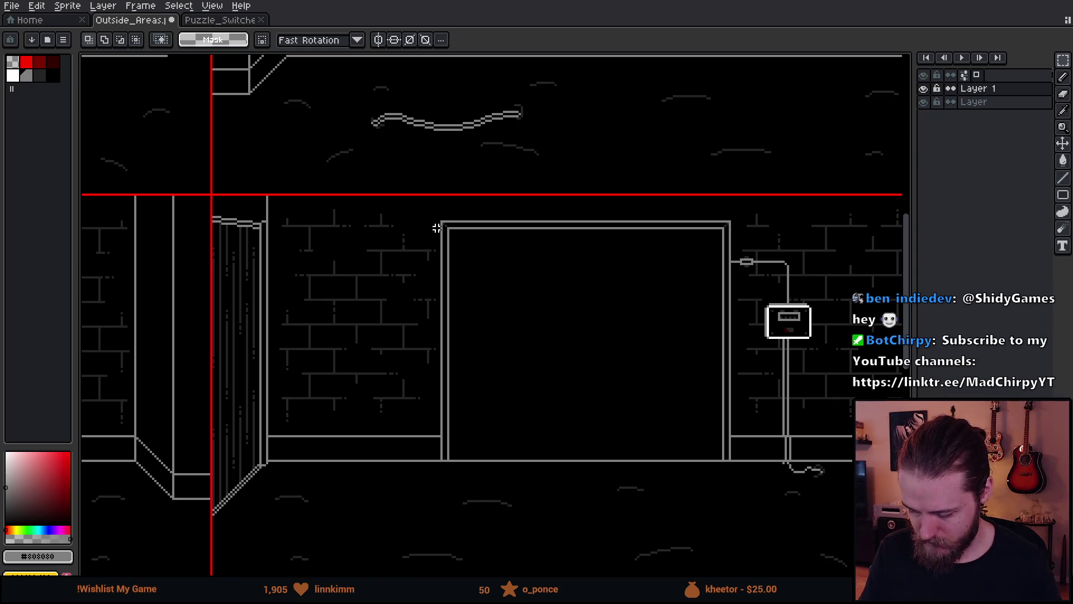
- Undo the doubled wavy line on the upper floor, leaving a single strand
{"action": "left_click_drag", "start_coordinate": [436, 228], "coordinate": [483, 370]}
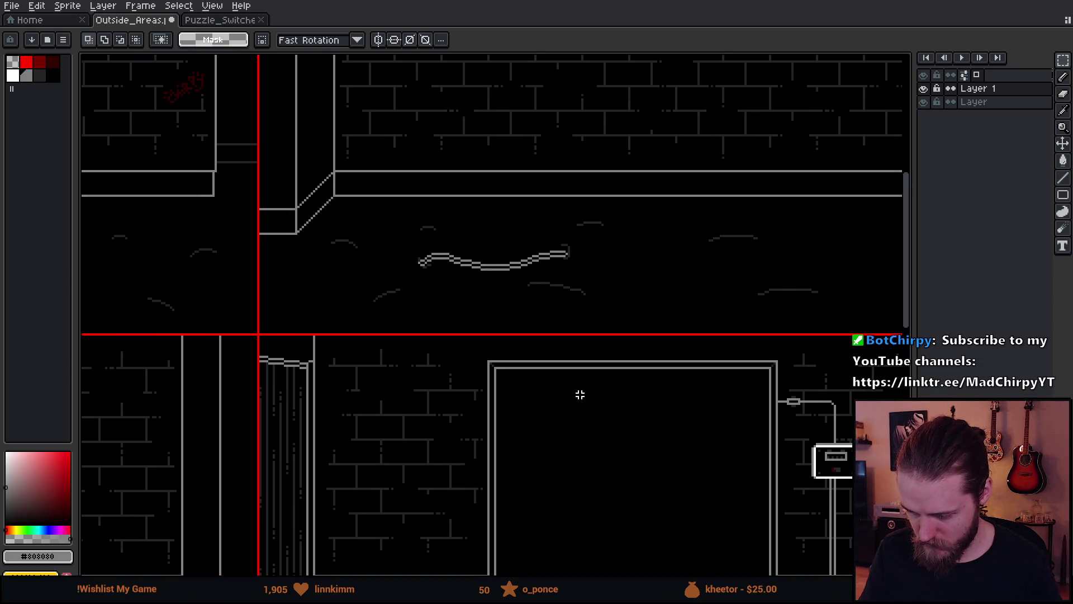
{"action": "key", "text": "ctrl+z"}
{"action": "key", "text": "ctrl+d"}
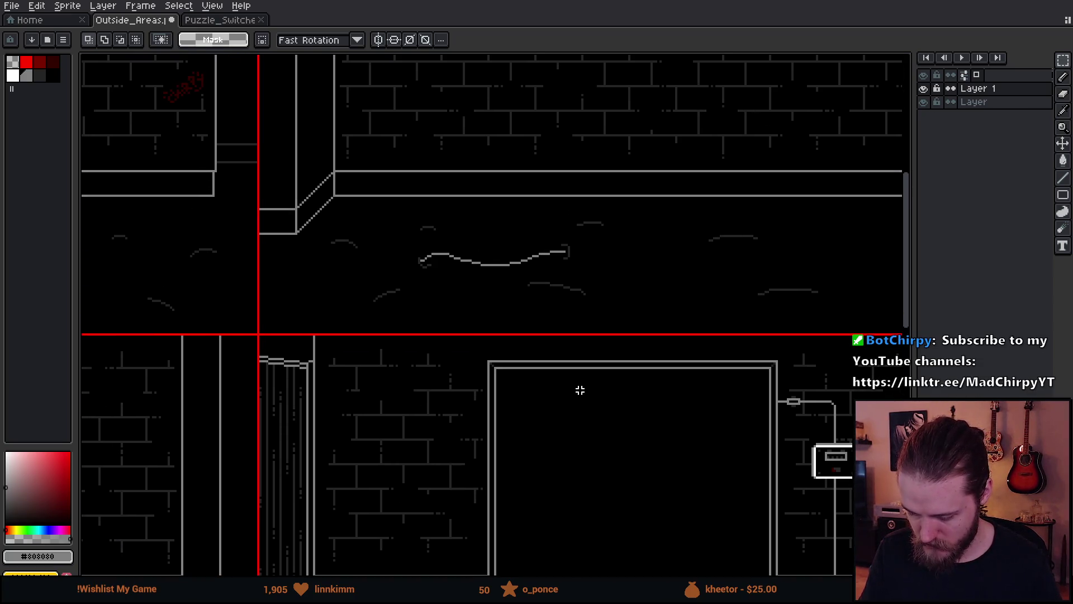
{"action": "mouse_move", "coordinate": [712, 422]}
{"action": "left_mouse_down"}
{"action": "mouse_move", "coordinate": [740, 433]}
{"action": "mouse_move", "coordinate": [651, 317]}
{"action": "left_mouse_up"}
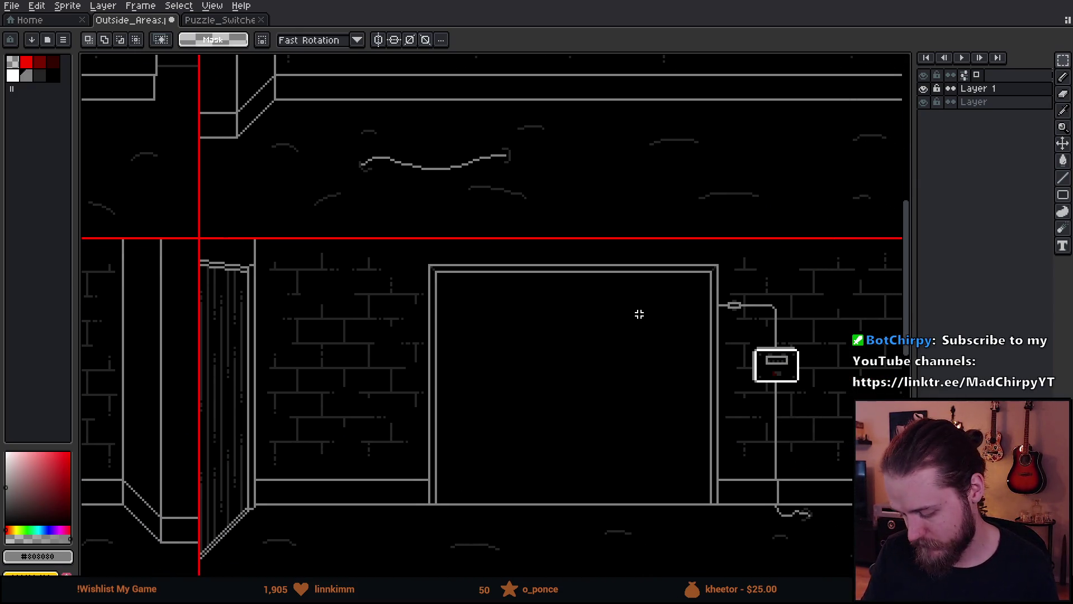
{"action": "scroll", "coordinate": [776, 501], "scroll_direction": "up", "scroll_amount": 8}
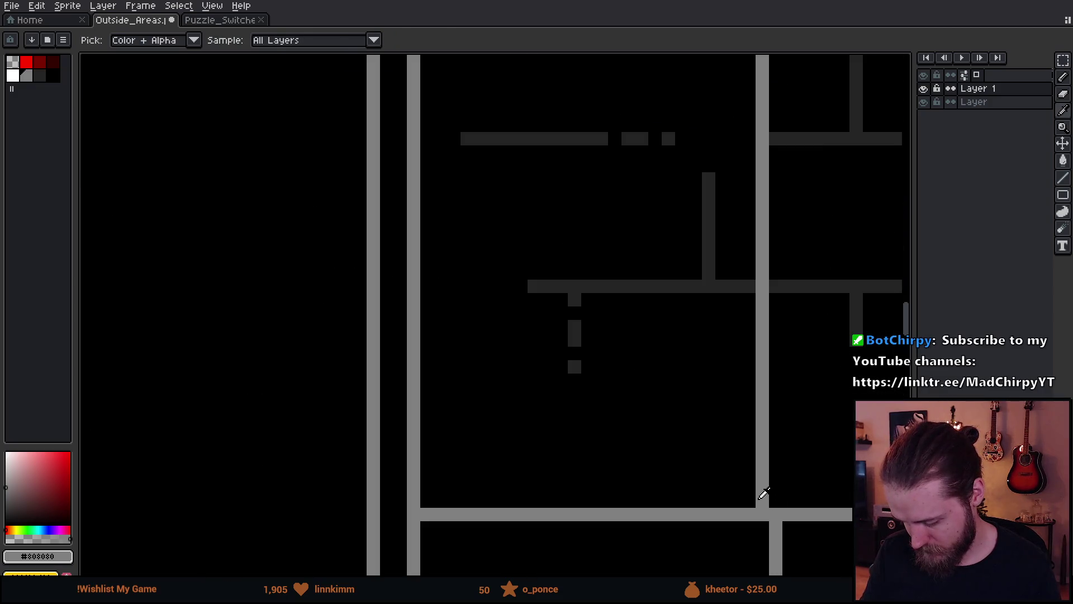
{"action": "key", "text": "alt"}
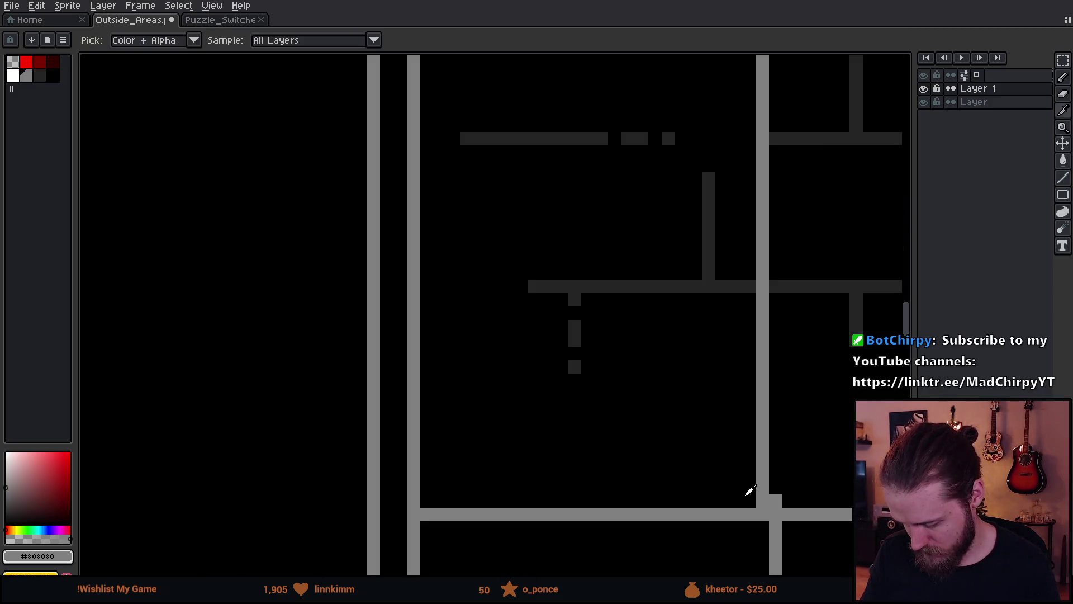
{"action": "scroll", "coordinate": [762, 501], "scroll_direction": "down", "scroll_amount": 4}
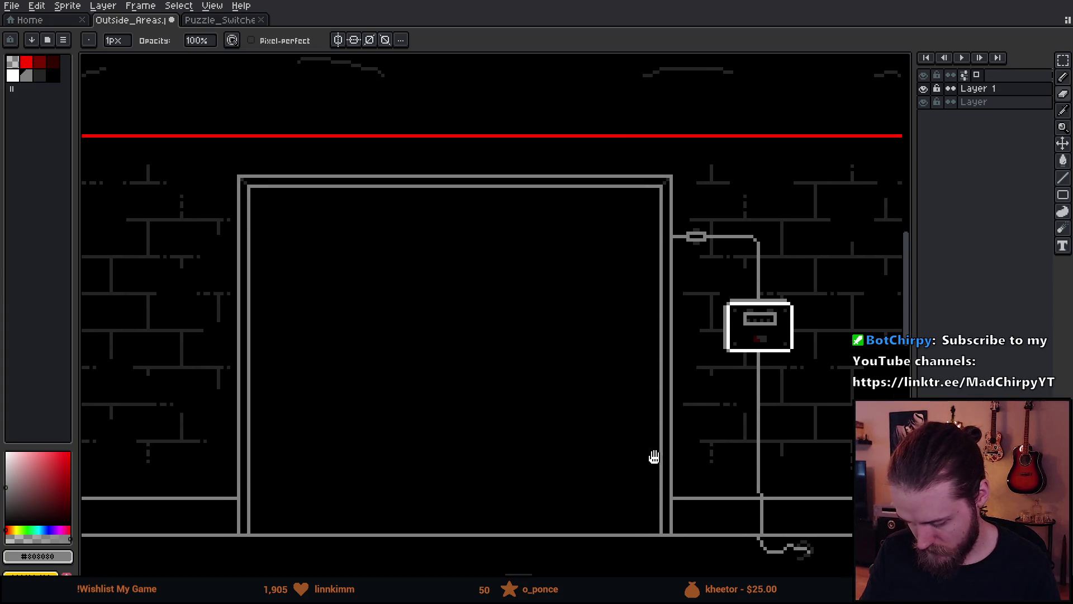
{"action": "scroll", "coordinate": [641, 424], "scroll_direction": "down", "scroll_amount": 2}
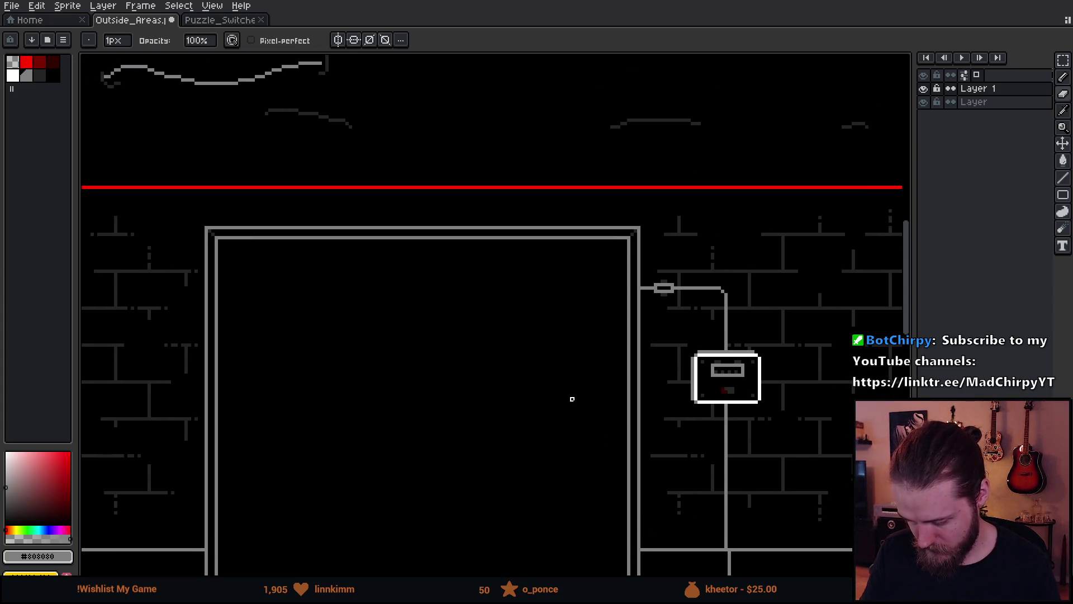
- Select the fuse box with its wall cable and shift it left
{"action": "left_click_drag", "start_coordinate": [569, 389], "coordinate": [611, 392]}
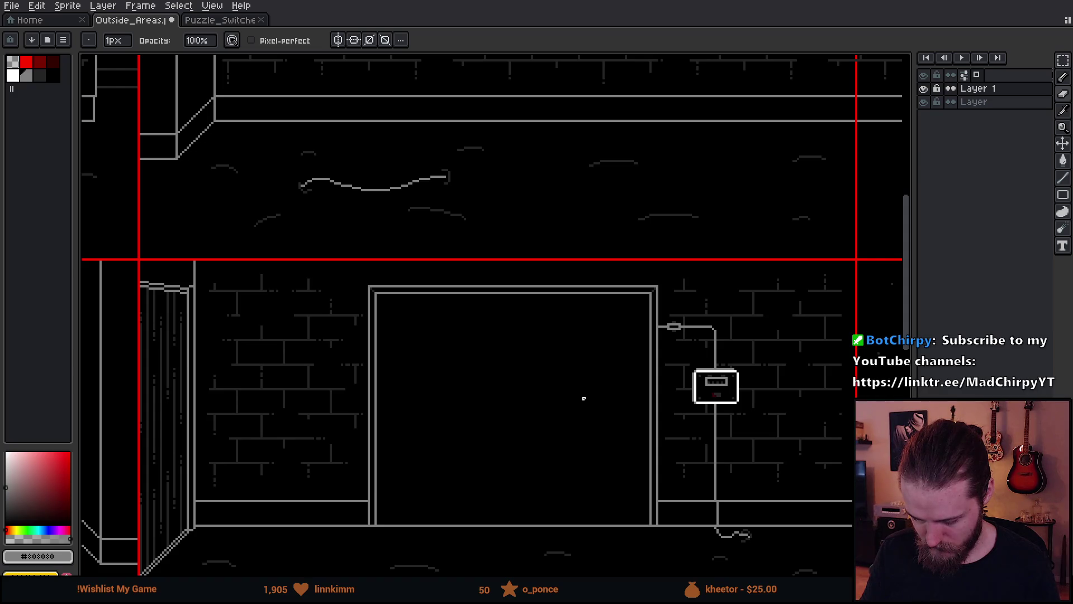
{"action": "left_click_drag", "start_coordinate": [583, 398], "coordinate": [654, 326]}
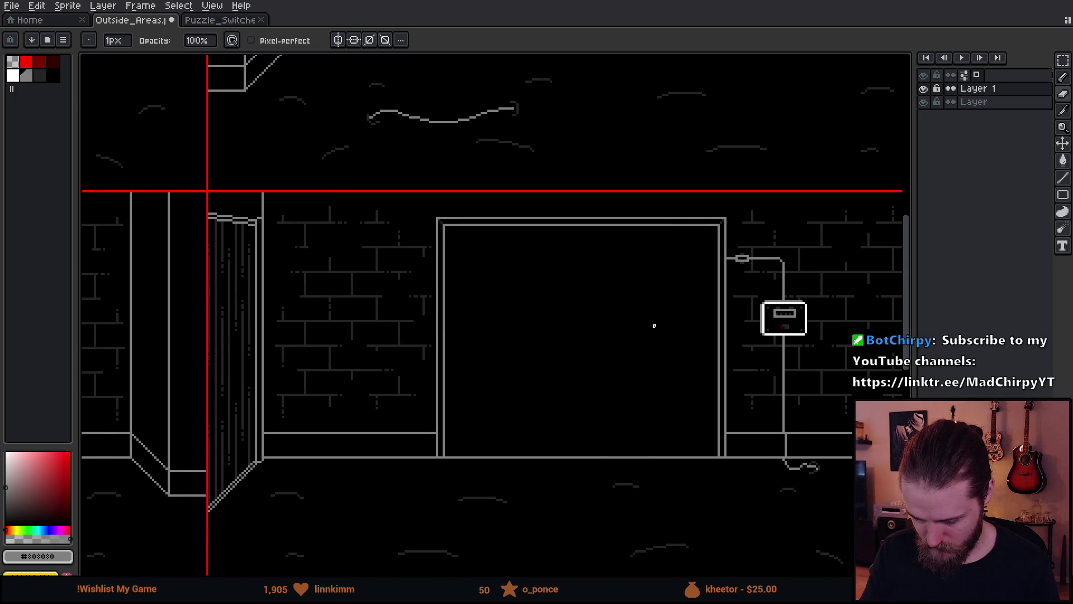
{"action": "left_click_drag", "start_coordinate": [654, 325], "coordinate": [556, 278]}
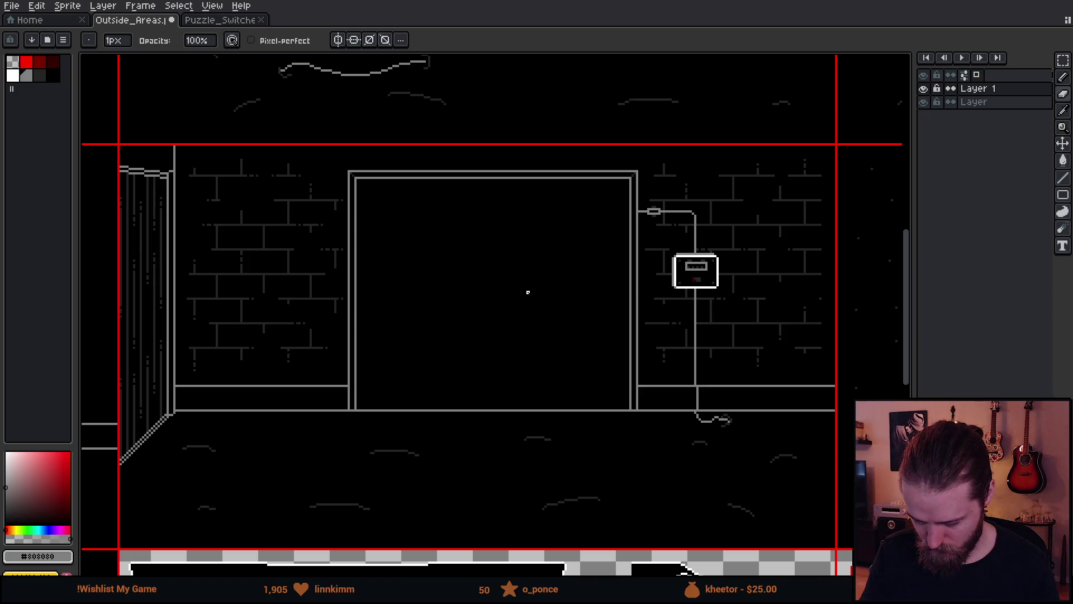
{"action": "scroll", "coordinate": [746, 308], "scroll_direction": "up", "scroll_amount": 1}
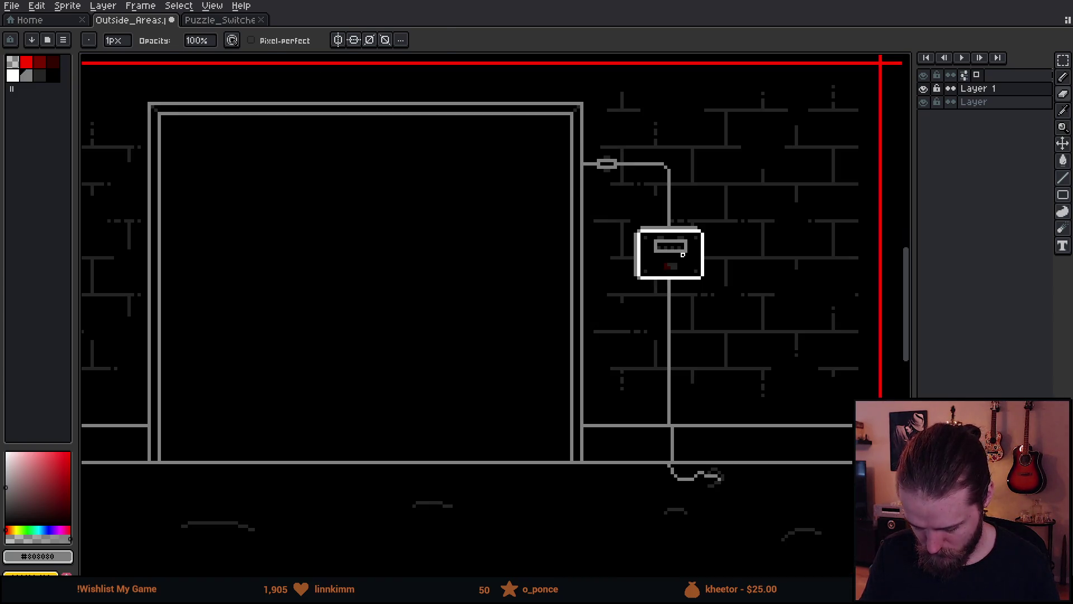
{"action": "key", "text": "m"}
{"action": "left_click_drag", "start_coordinate": [624, 140], "coordinate": [814, 563]}
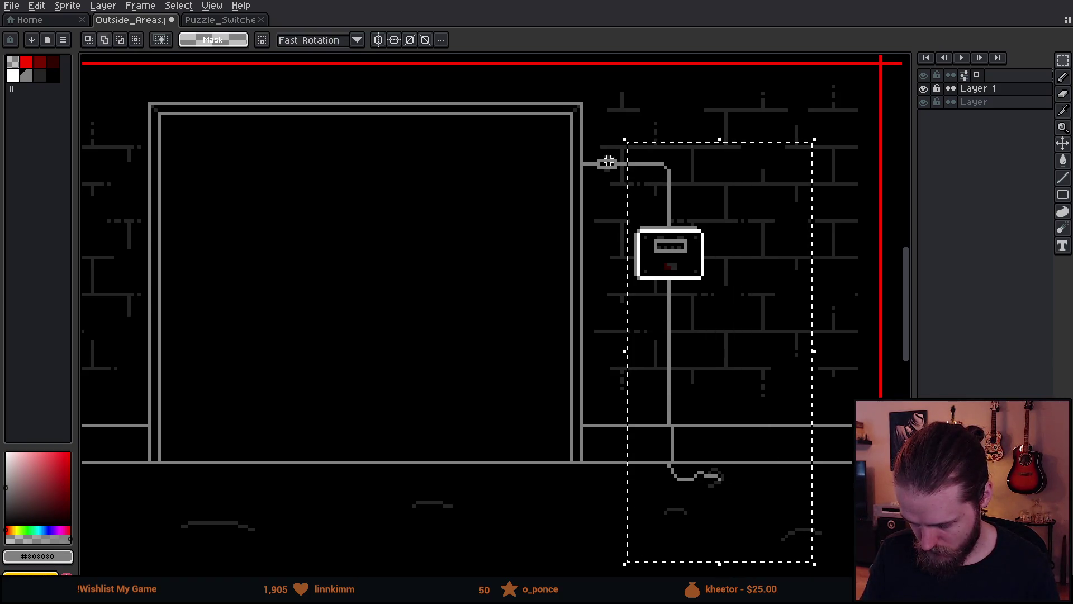
{"action": "left_click_drag", "start_coordinate": [608, 119], "coordinate": [639, 180]}
{"action": "left_click_drag", "start_coordinate": [728, 327], "coordinate": [712, 331]}
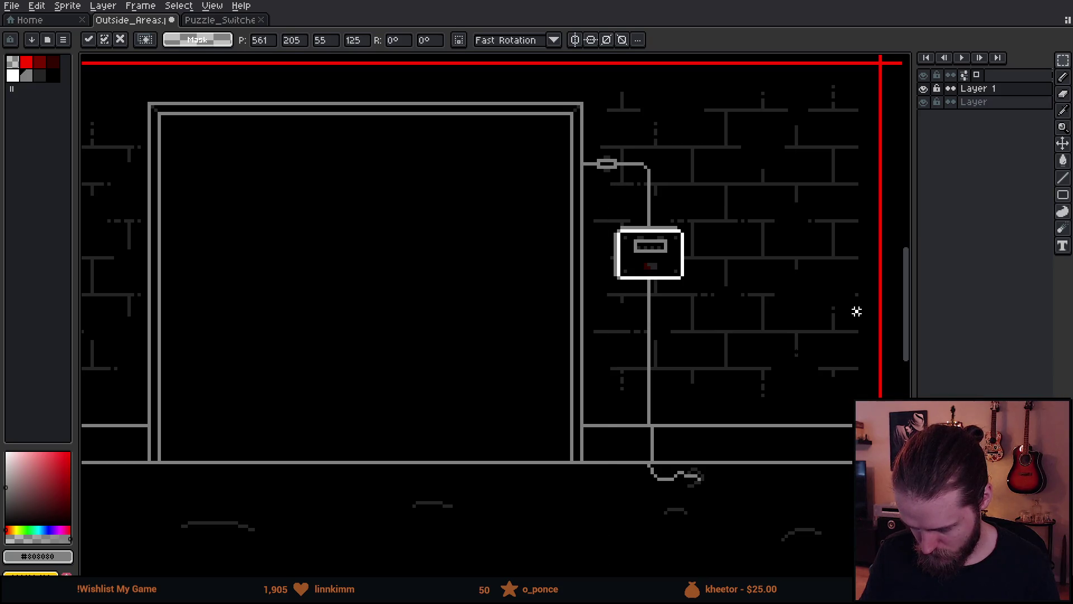
{"action": "key", "text": "ctrl+d"}
- Pick black from the canvas and blacken a stray pixel on the cable connector
{"action": "key", "text": "i"}
{"action": "scroll", "coordinate": [603, 162], "scroll_direction": "up", "scroll_amount": 5}
{"action": "left_click", "coordinate": [580, 199]}
{"action": "key", "text": "b"}
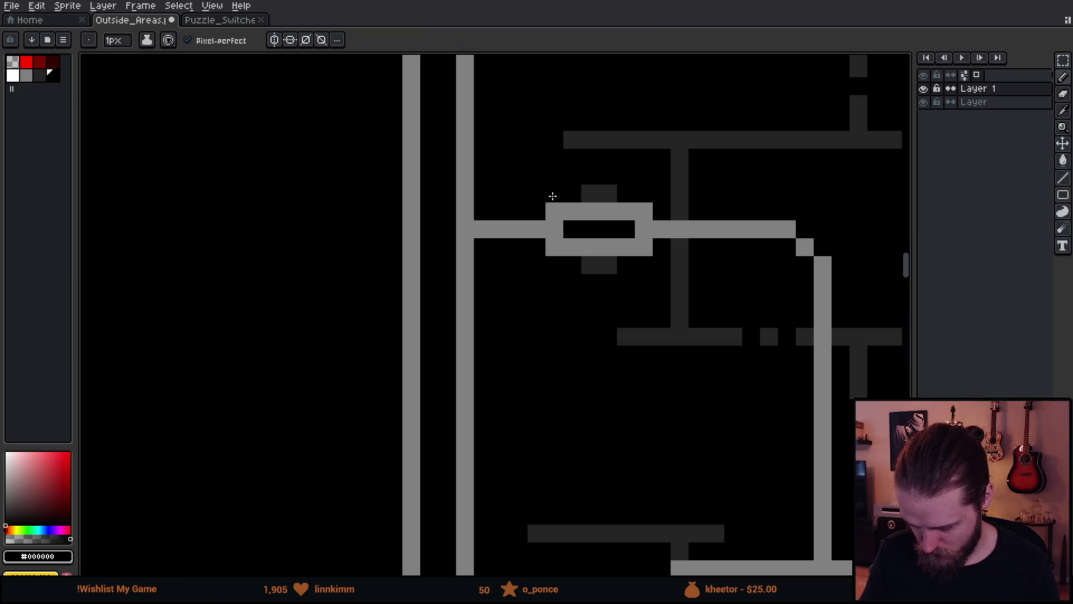
{"action": "left_click", "coordinate": [572, 211]}
{"action": "scroll", "coordinate": [572, 211], "scroll_direction": "down", "scroll_amount": 6}
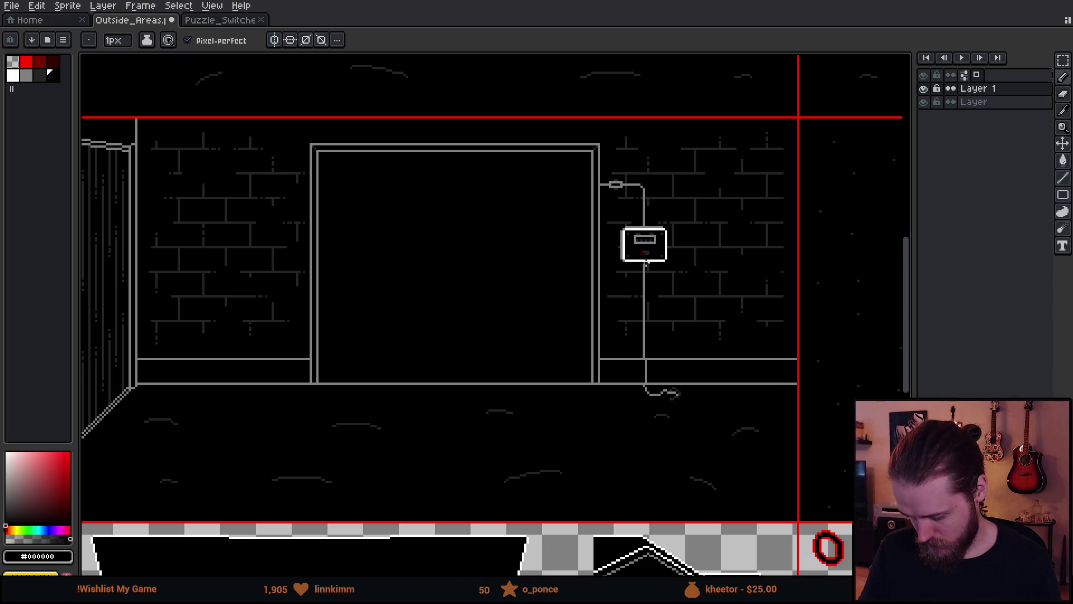
{"action": "scroll", "coordinate": [719, 399], "scroll_direction": "up", "scroll_amount": 4}
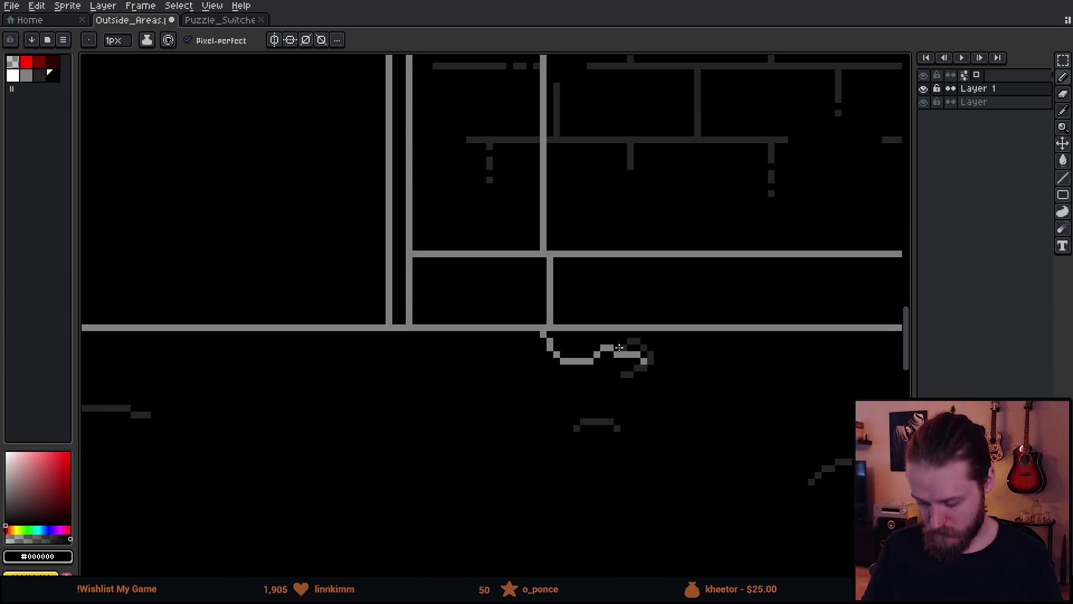
- Move the floor cable's end further right and bridge the gap with a grey line
{"action": "key", "text": "m"}
{"action": "left_click_drag", "start_coordinate": [575, 307], "coordinate": [729, 443]}
{"action": "left_click_drag", "start_coordinate": [647, 405], "coordinate": [792, 411]}
{"action": "key", "text": "i"}
{"action": "scroll", "coordinate": [597, 369], "scroll_direction": "up", "scroll_amount": 1}
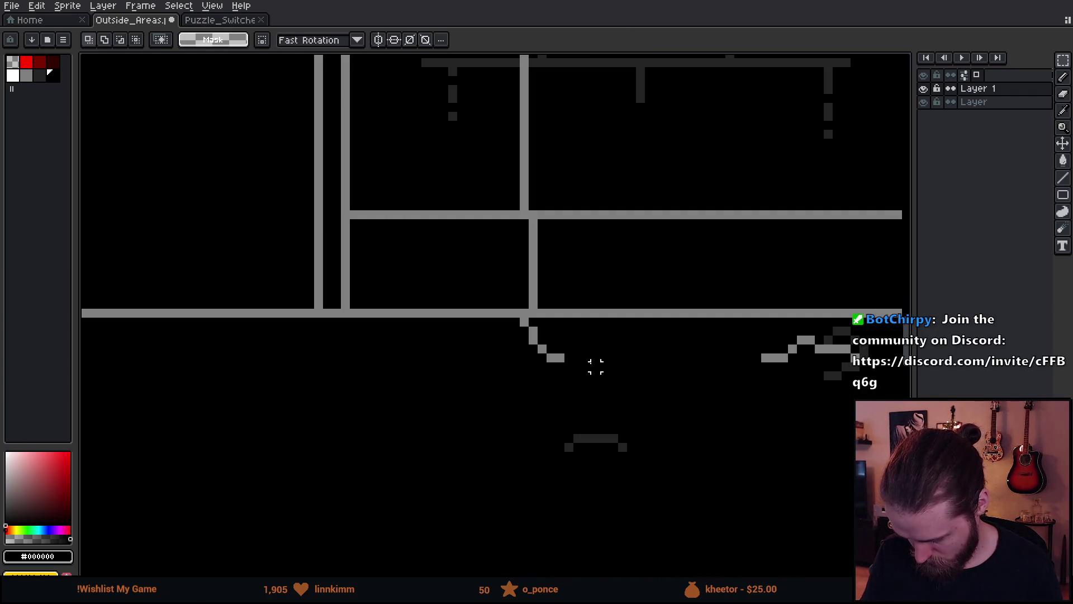
{"action": "left_click", "coordinate": [564, 353]}
{"action": "key", "text": "b"}
{"action": "left_click_drag", "start_coordinate": [559, 358], "coordinate": [608, 357]}
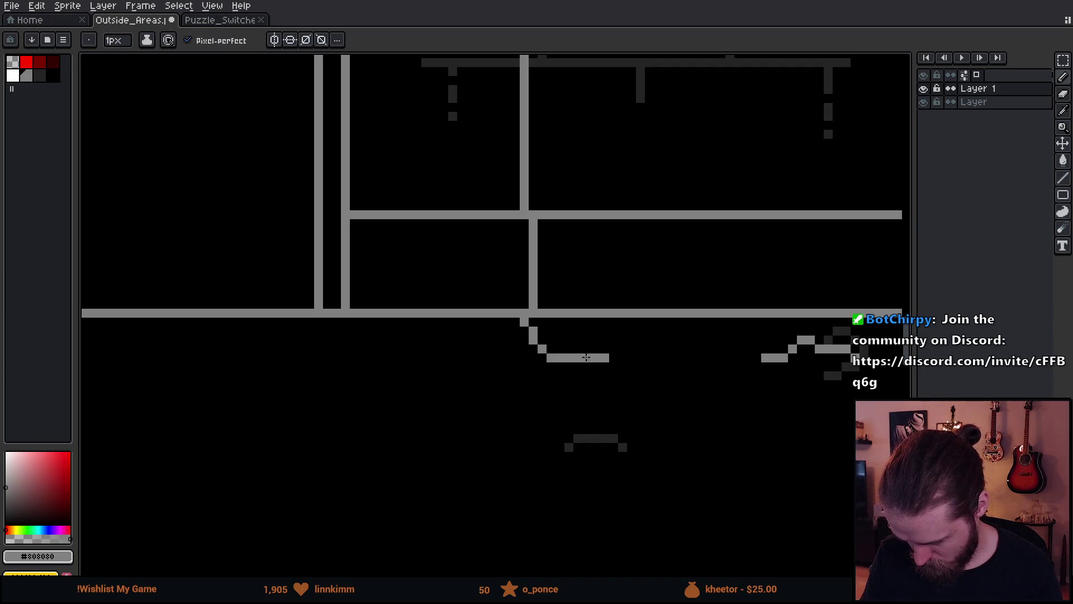
- Extend the grey floor cable further right, undoing a misdrawn pixel column
{"action": "key", "text": "e"}
{"action": "scroll", "coordinate": [598, 442], "scroll_direction": "down", "scroll_amount": 2}
{"action": "scroll", "coordinate": [603, 426], "scroll_direction": "up", "scroll_amount": 1}
{"action": "key", "text": "b"}
{"action": "mouse_move", "coordinate": [581, 412]}
{"action": "left_mouse_down"}
{"action": "mouse_move", "coordinate": [598, 412]}
{"action": "mouse_move", "coordinate": [555, 383]}
{"action": "mouse_move", "coordinate": [556, 436]}
{"action": "mouse_move", "coordinate": [578, 444]}
{"action": "mouse_move", "coordinate": [553, 438]}
{"action": "mouse_move", "coordinate": [609, 386]}
{"action": "mouse_move", "coordinate": [609, 427]}
{"action": "mouse_move", "coordinate": [635, 467]}
{"action": "left_mouse_up"}
{"action": "scroll", "coordinate": [597, 413], "scroll_direction": "up", "scroll_amount": 2}
{"action": "key", "text": "ctrl+z"}
- Draw the plug end as a closed grey bracket with an extra pixel beside it
{"action": "left_click", "coordinate": [582, 440]}
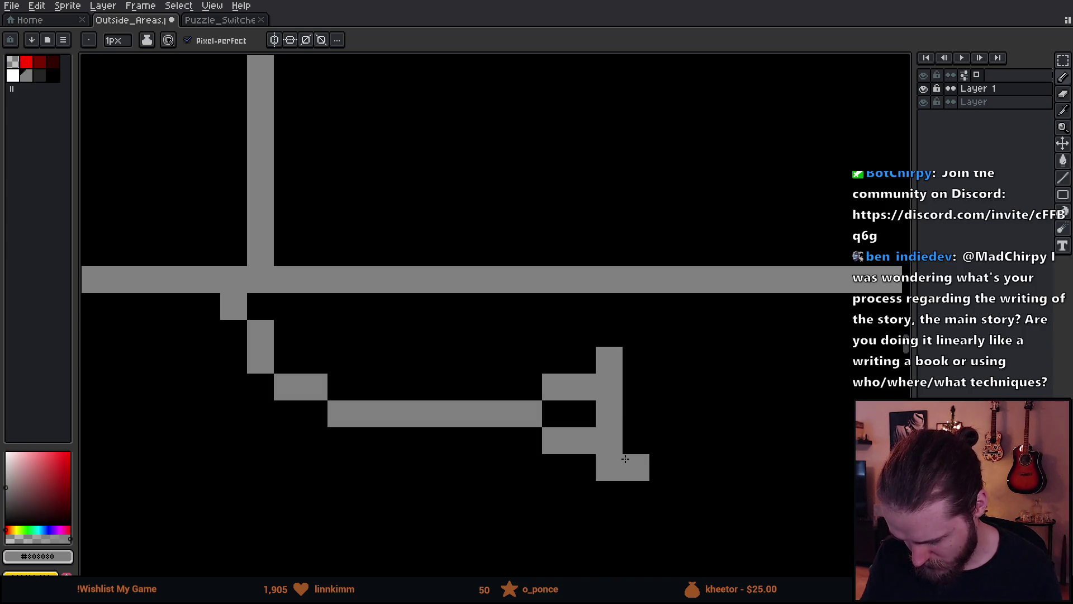
{"action": "scroll", "coordinate": [635, 467], "scroll_direction": "down", "scroll_amount": 2}
{"action": "scroll", "coordinate": [634, 462], "scroll_direction": "down", "scroll_amount": 3}
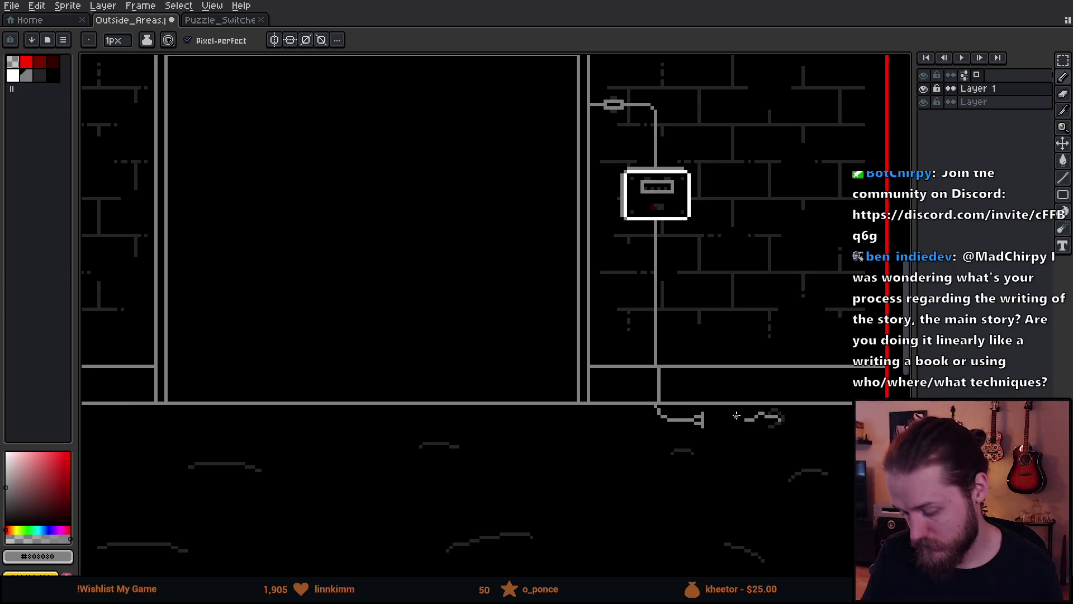
{"action": "scroll", "coordinate": [695, 429], "scroll_direction": "up", "scroll_amount": 6}
{"action": "key", "text": "ctrl+z"}
{"action": "key", "text": "ctrl+z"}
{"action": "left_click", "coordinate": [624, 413]}
{"action": "mouse_move", "coordinate": [642, 377]}
{"action": "left_mouse_down"}
{"action": "mouse_move", "coordinate": [643, 412]}
{"action": "mouse_move", "coordinate": [682, 417]}
{"action": "mouse_move", "coordinate": [681, 398]}
{"action": "mouse_move", "coordinate": [682, 435]}
{"action": "mouse_move", "coordinate": [712, 442]}
{"action": "mouse_move", "coordinate": [699, 398]}
{"action": "mouse_move", "coordinate": [749, 414]}
{"action": "mouse_move", "coordinate": [781, 440]}
{"action": "left_mouse_up"}
{"action": "scroll", "coordinate": [642, 412], "scroll_direction": "down", "scroll_amount": 3}
{"action": "scroll", "coordinate": [698, 426], "scroll_direction": "up", "scroll_amount": 3}
{"action": "left_click", "coordinate": [670, 420]}
{"action": "scroll", "coordinate": [781, 441], "scroll_direction": "down", "scroll_amount": 4}
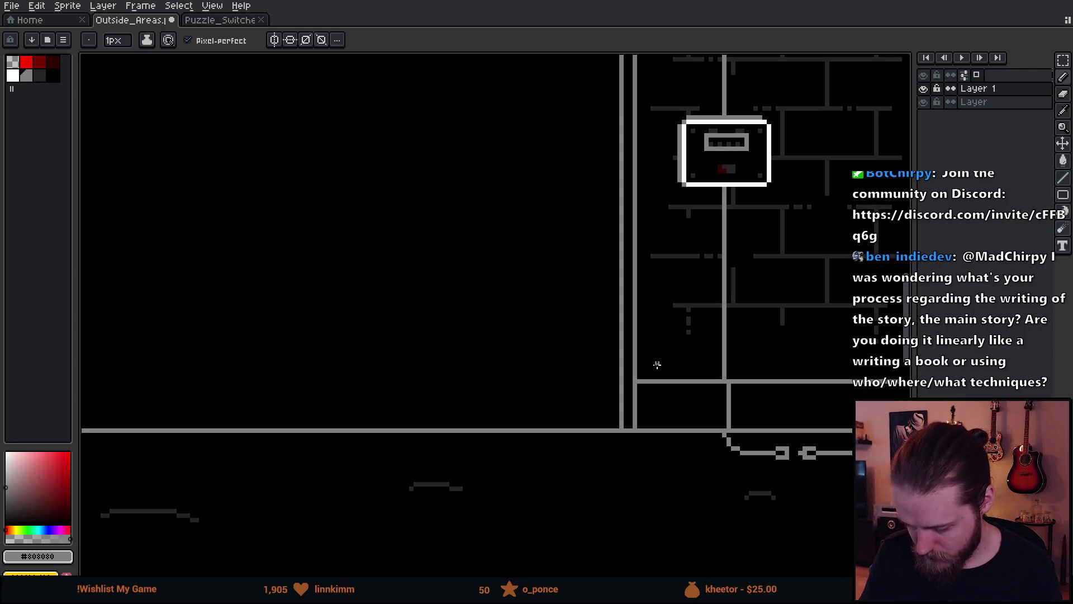
{"action": "left_click_drag", "start_coordinate": [657, 364], "coordinate": [578, 369]}
{"action": "scroll", "coordinate": [563, 327], "scroll_direction": "down", "scroll_amount": 1}
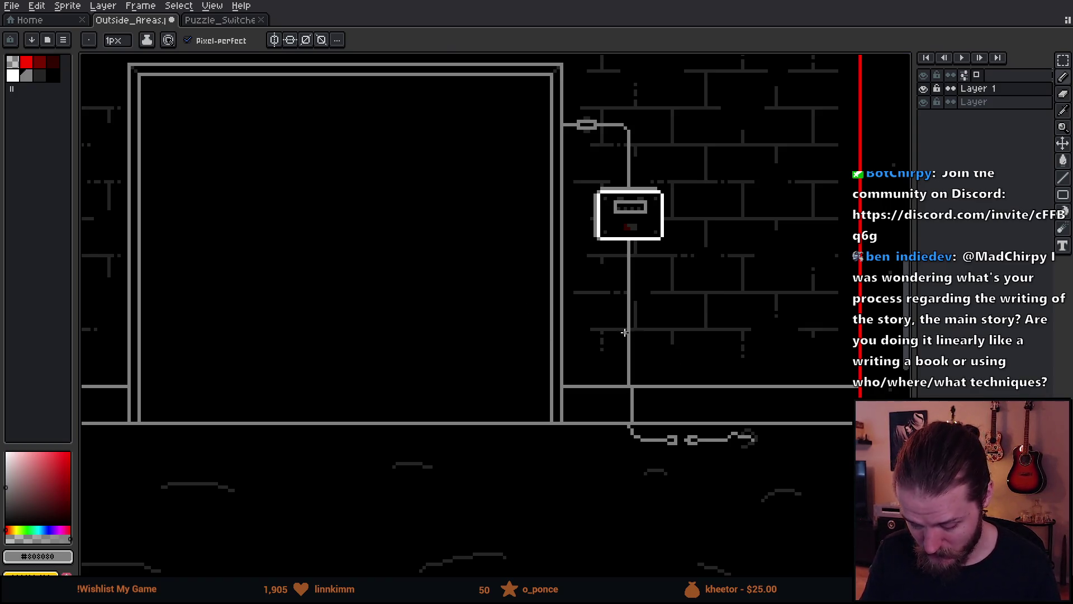
- Move the floor cable pieces right and extend the cable line to meet them
{"action": "key", "text": "m"}
{"action": "left_click_drag", "start_coordinate": [659, 386], "coordinate": [814, 514]}
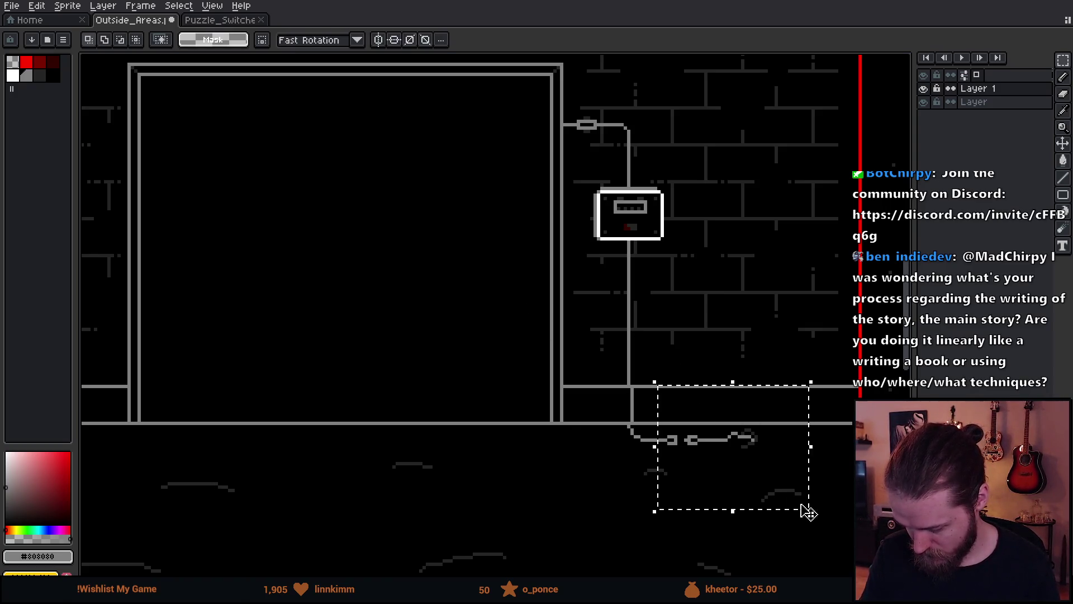
{"action": "left_click_drag", "start_coordinate": [735, 462], "coordinate": [761, 464]}
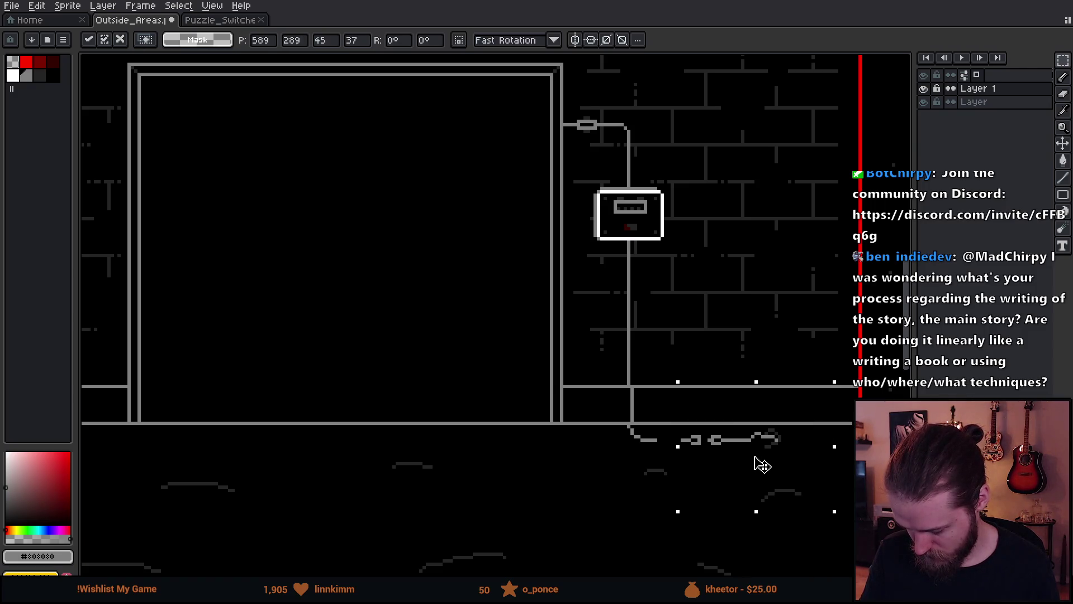
{"action": "key", "text": "ctrl+d"}
{"action": "scroll", "coordinate": [652, 448], "scroll_direction": "up", "scroll_amount": 3}
{"action": "key", "text": "b"}
{"action": "left_click_drag", "start_coordinate": [574, 385], "coordinate": [678, 386]}
{"action": "scroll", "coordinate": [677, 386], "scroll_direction": "down", "scroll_amount": 3}
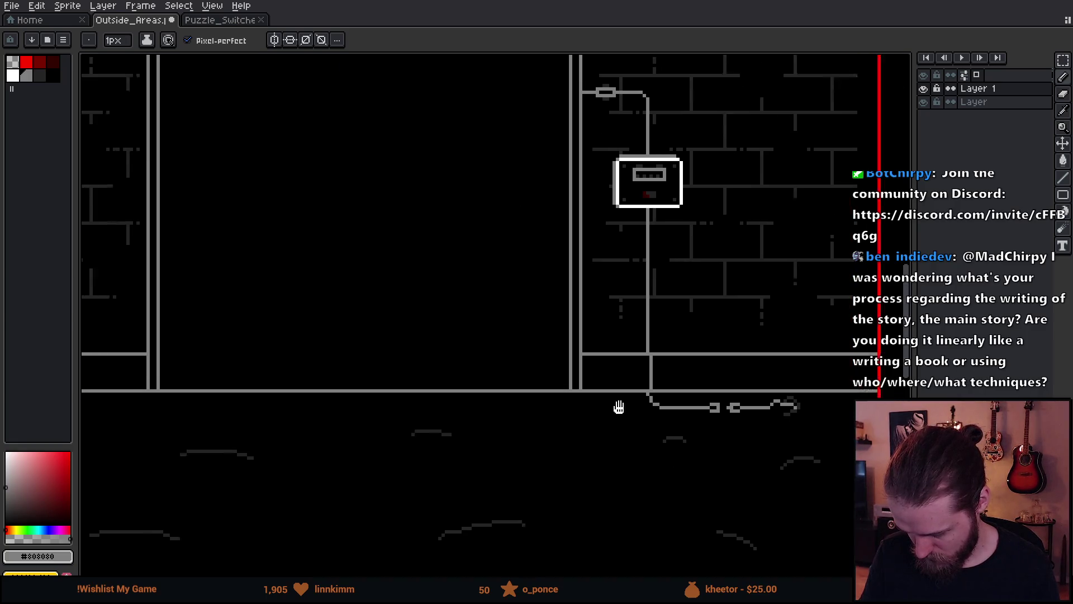
{"action": "left_click_drag", "start_coordinate": [609, 403], "coordinate": [640, 427]}
{"action": "scroll", "coordinate": [641, 426], "scroll_direction": "down", "scroll_amount": 1}
{"action": "scroll", "coordinate": [661, 420], "scroll_direction": "up", "scroll_amount": 1}
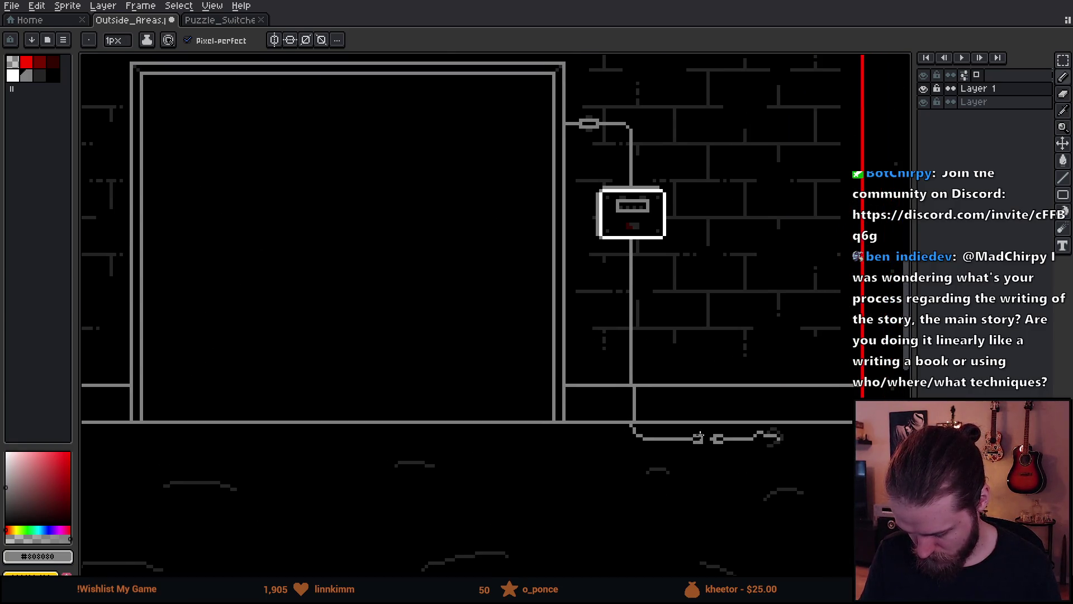
- Shift the fuse box and its cable assembly slightly left
{"action": "key", "text": "m"}
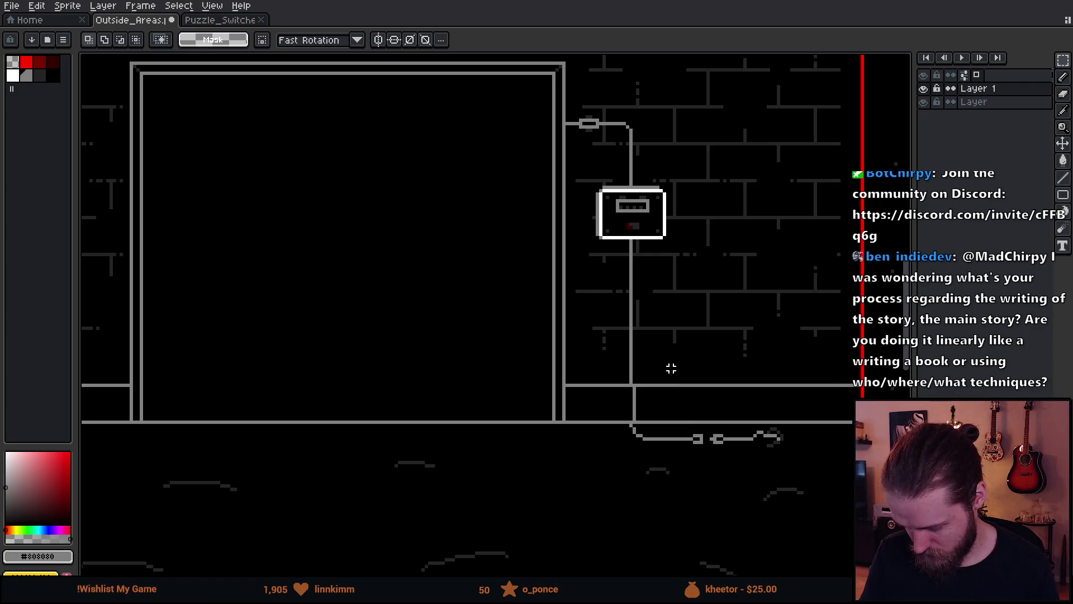
{"action": "left_click_drag", "start_coordinate": [610, 106], "coordinate": [795, 480]}
{"action": "mouse_move", "coordinate": [580, 169]}
{"action": "left_mouse_down", "text": "shift"}
{"action": "mouse_move", "coordinate": [682, 395]}
{"action": "mouse_move", "coordinate": [728, 385]}
{"action": "left_mouse_up", "text": "shift"}
{"action": "left_click", "coordinate": [720, 426]}
{"action": "left_click_drag", "start_coordinate": [719, 426], "coordinate": [713, 426]}
{"action": "left_click", "coordinate": [827, 277]}
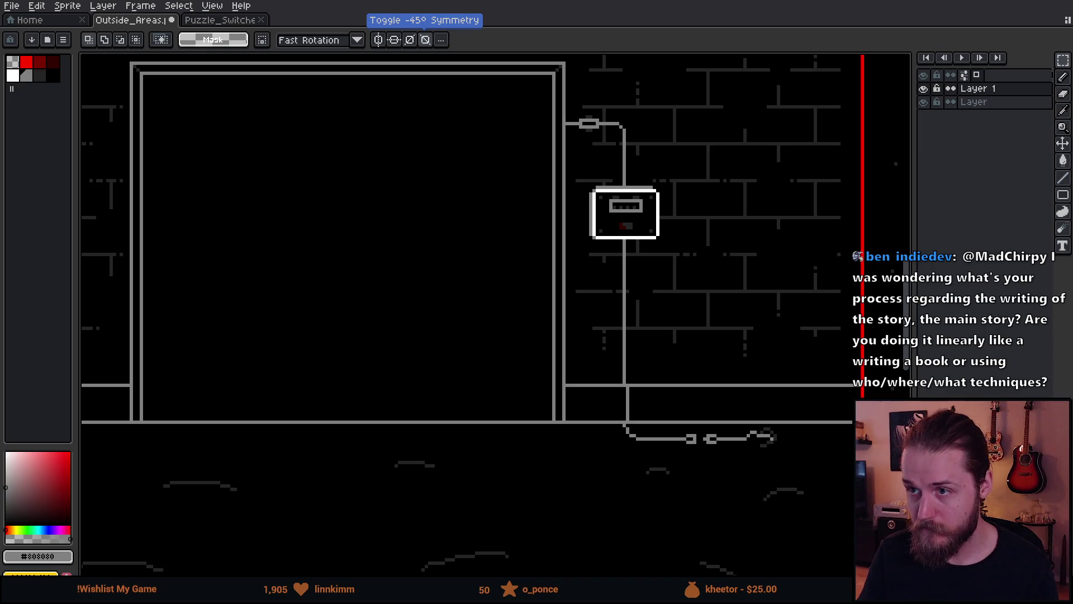
- Slide the right plug half onto the left half, joining them into one plug
{"action": "left_click_drag", "start_coordinate": [661, 278], "coordinate": [607, 247]}
{"action": "scroll", "coordinate": [684, 432], "scroll_direction": "up", "scroll_amount": 3}
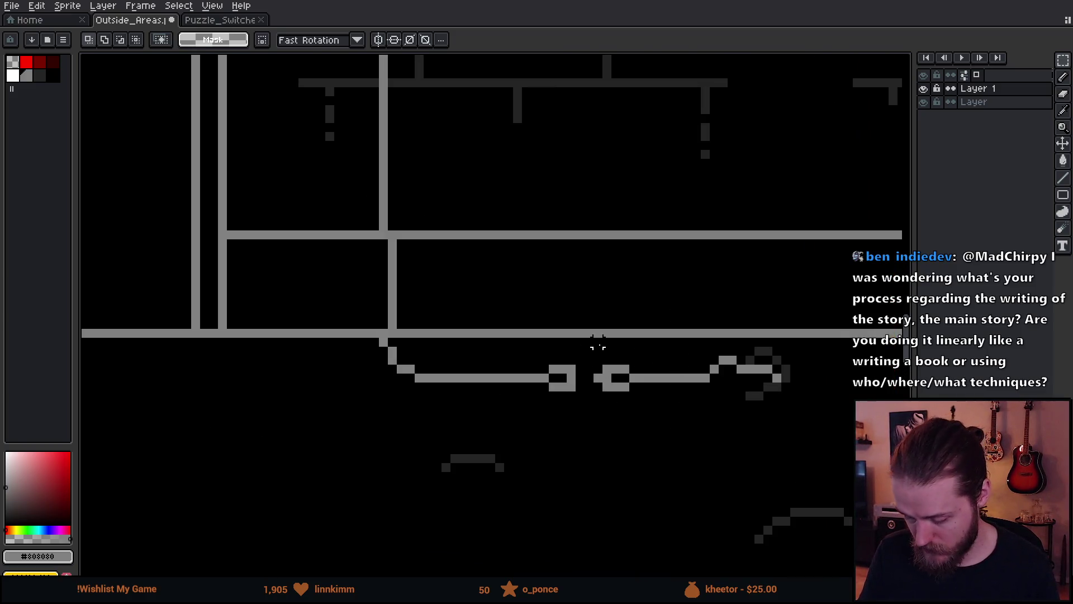
{"action": "mouse_move", "coordinate": [594, 346]}
{"action": "left_mouse_down"}
{"action": "mouse_move", "coordinate": [666, 420]}
{"action": "mouse_move", "coordinate": [625, 401]}
{"action": "left_mouse_up"}
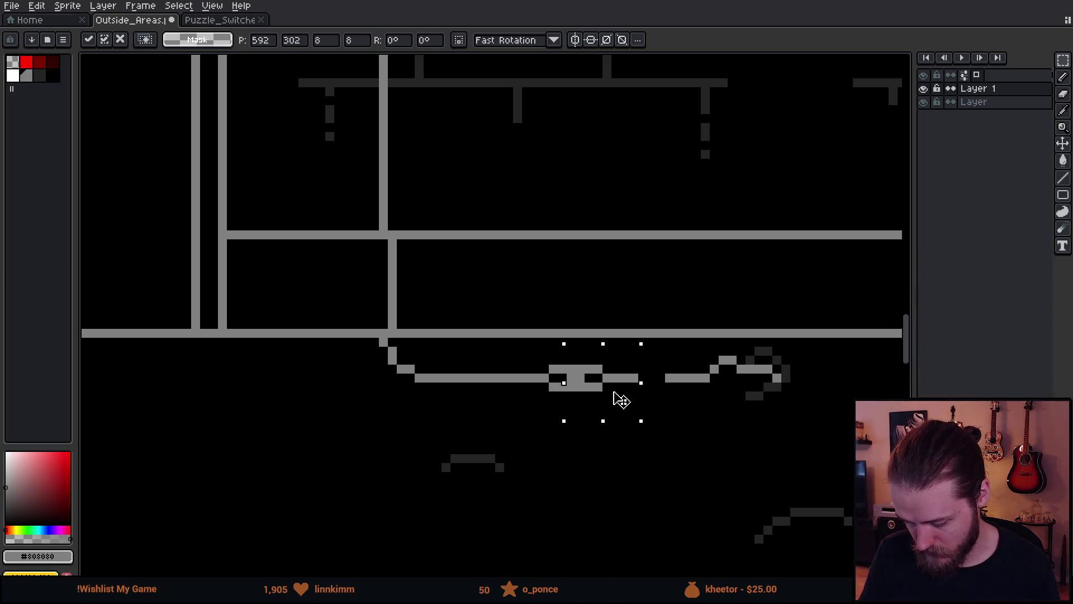
{"action": "key", "text": "Escape"}
{"action": "key", "text": "ctrl+d"}
{"action": "mouse_move", "coordinate": [600, 344]}
{"action": "left_mouse_down"}
{"action": "mouse_move", "coordinate": [693, 428]}
{"action": "mouse_move", "coordinate": [613, 417]}
{"action": "left_mouse_up"}
{"action": "key", "text": "Return"}
{"action": "scroll", "coordinate": [597, 501], "scroll_direction": "down", "scroll_amount": 3}
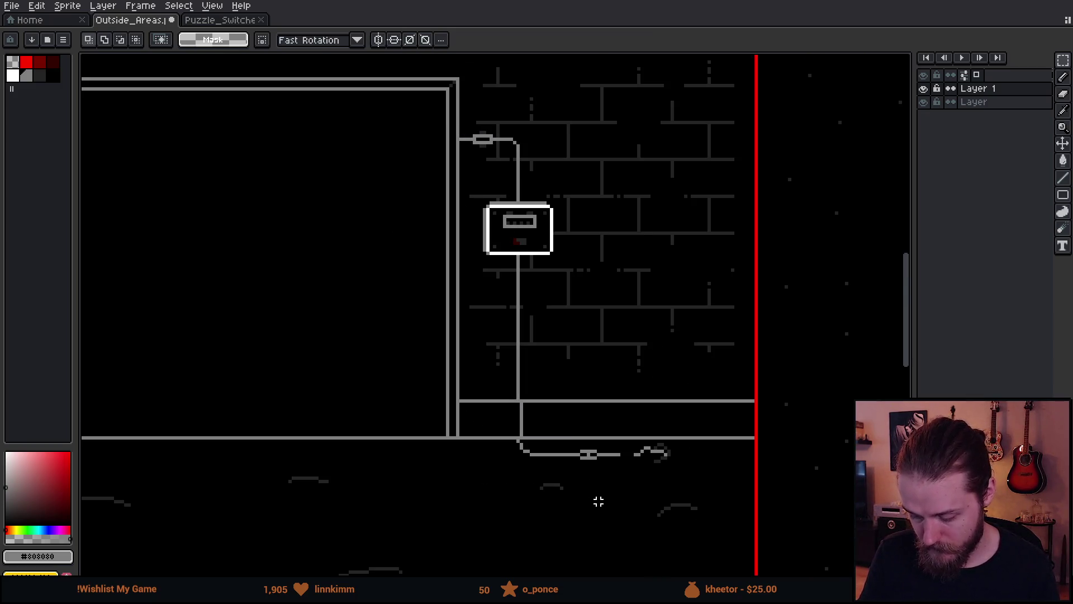
- Undo the join so the floor cable's two plug halves are separated again
{"action": "scroll", "coordinate": [598, 501], "scroll_direction": "up", "scroll_amount": 3}
{"action": "key", "text": "ctrl+z"}
{"action": "key", "text": "ctrl+z"}
{"action": "key", "text": "ctrl+z"}
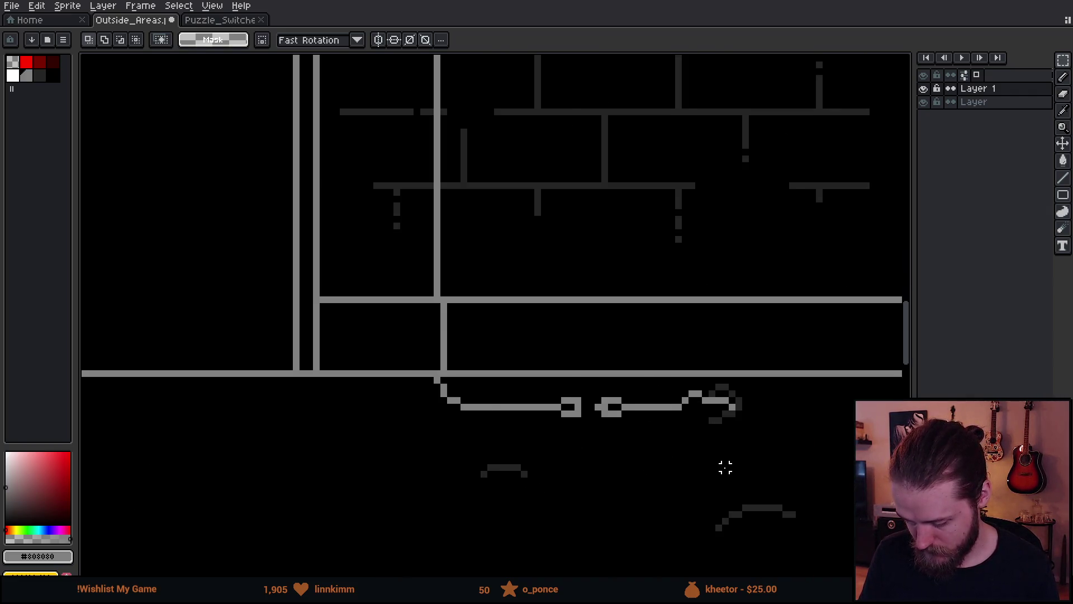
{"action": "scroll", "coordinate": [725, 467], "scroll_direction": "down", "scroll_amount": 3}
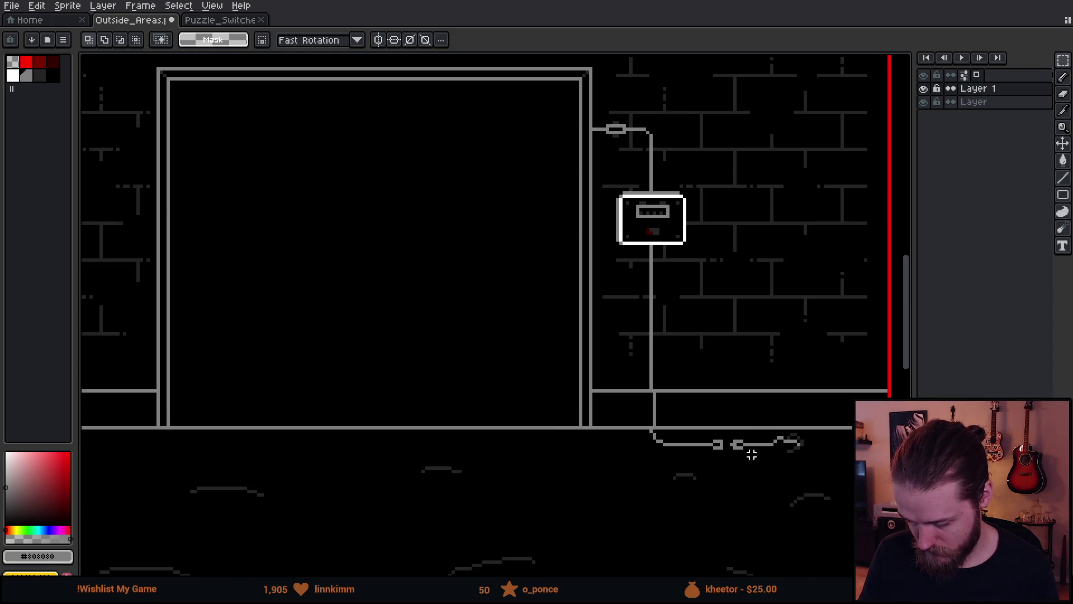
{"action": "scroll", "coordinate": [752, 455], "scroll_direction": "up", "scroll_amount": 4}
{"action": "key", "text": "i"}
{"action": "key", "text": "b"}
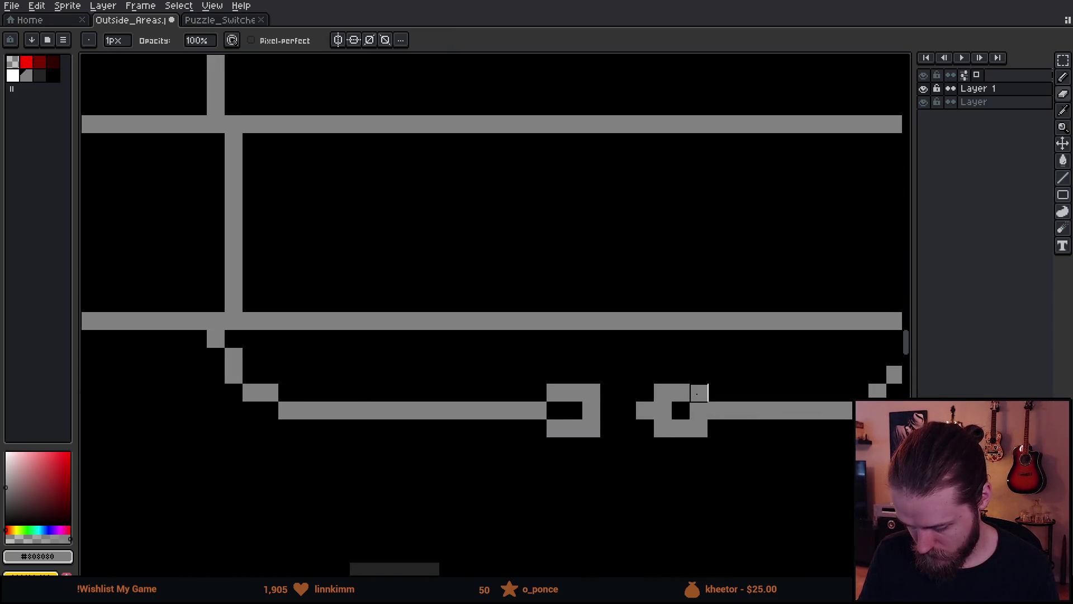
{"action": "scroll", "coordinate": [748, 502], "scroll_direction": "down", "scroll_amount": 3}
{"action": "scroll", "coordinate": [748, 502], "scroll_direction": "down", "scroll_amount": 3}
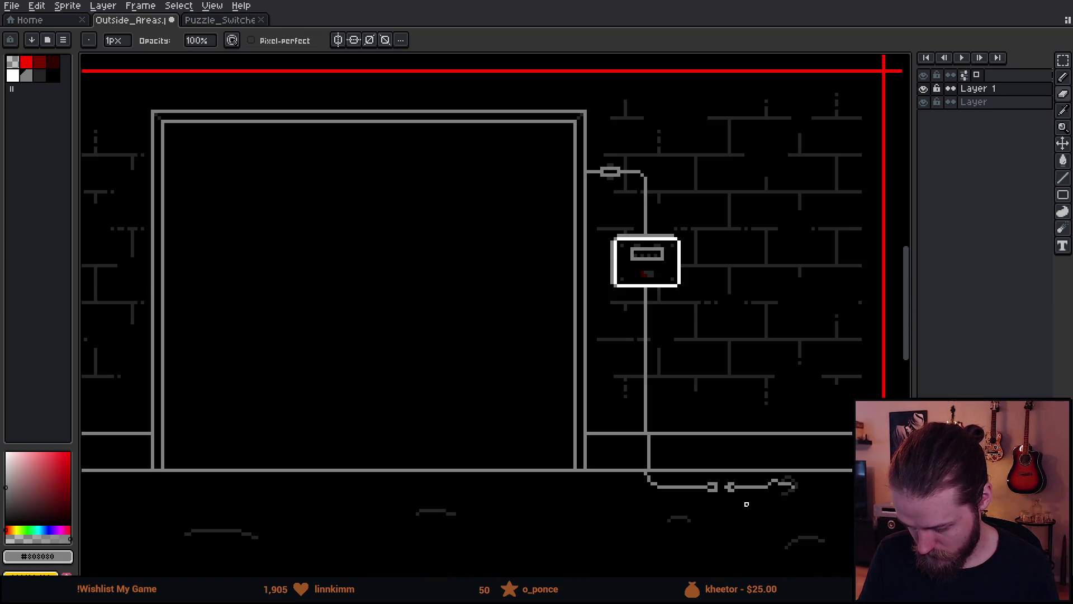
{"action": "scroll", "coordinate": [750, 503], "scroll_direction": "down", "scroll_amount": 2}
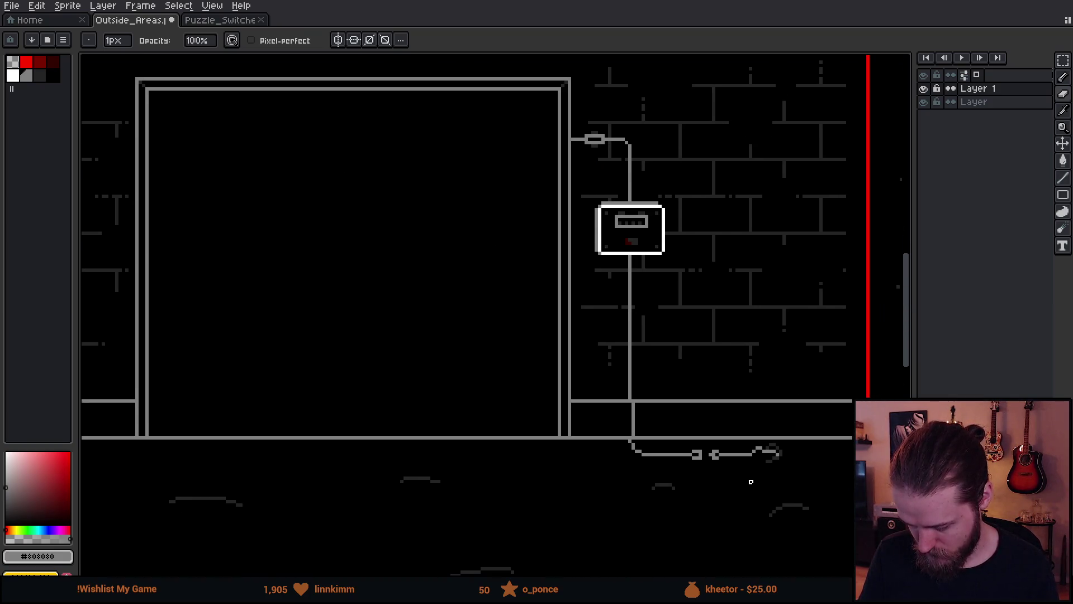
{"action": "scroll", "coordinate": [747, 468], "scroll_direction": "up", "scroll_amount": 2}
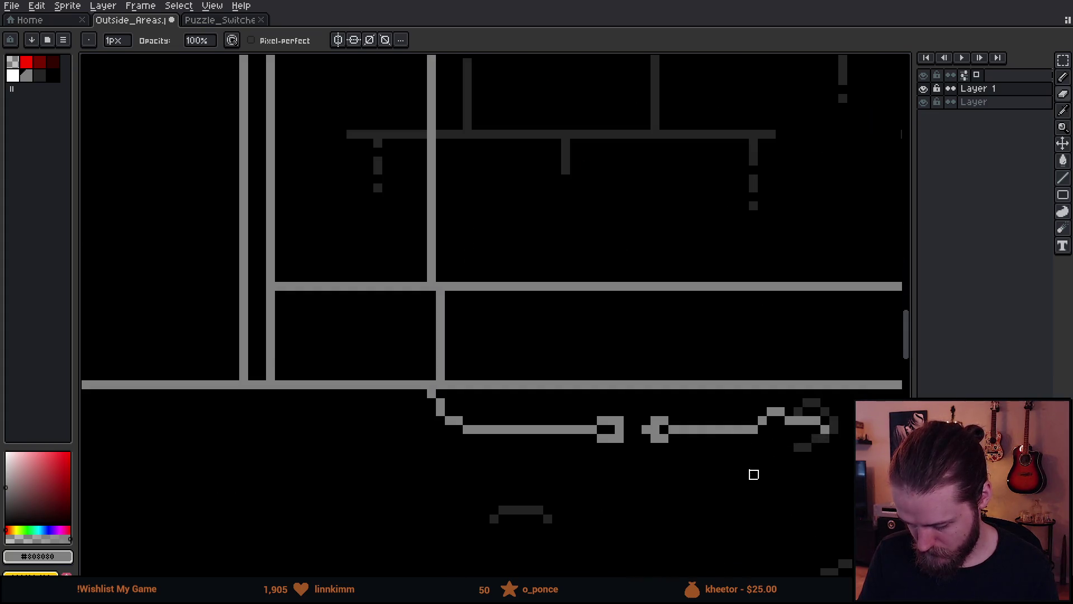
- Draw a rectangular marquee around the floor cable and its plug connector
{"action": "key", "text": "e"}
{"action": "key", "text": "b"}
{"action": "scroll", "coordinate": [742, 428], "scroll_direction": "down", "scroll_amount": 3}
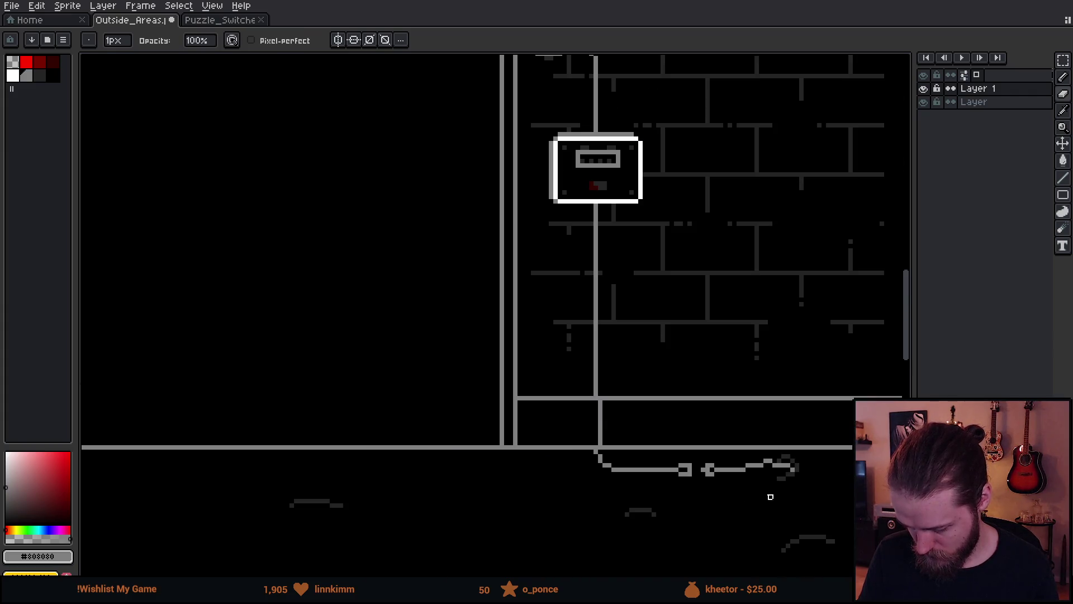
{"action": "scroll", "coordinate": [690, 488], "scroll_direction": "up", "scroll_amount": 3}
{"action": "key", "text": "alt"}
{"action": "scroll", "coordinate": [687, 497], "scroll_direction": "down", "scroll_amount": 5}
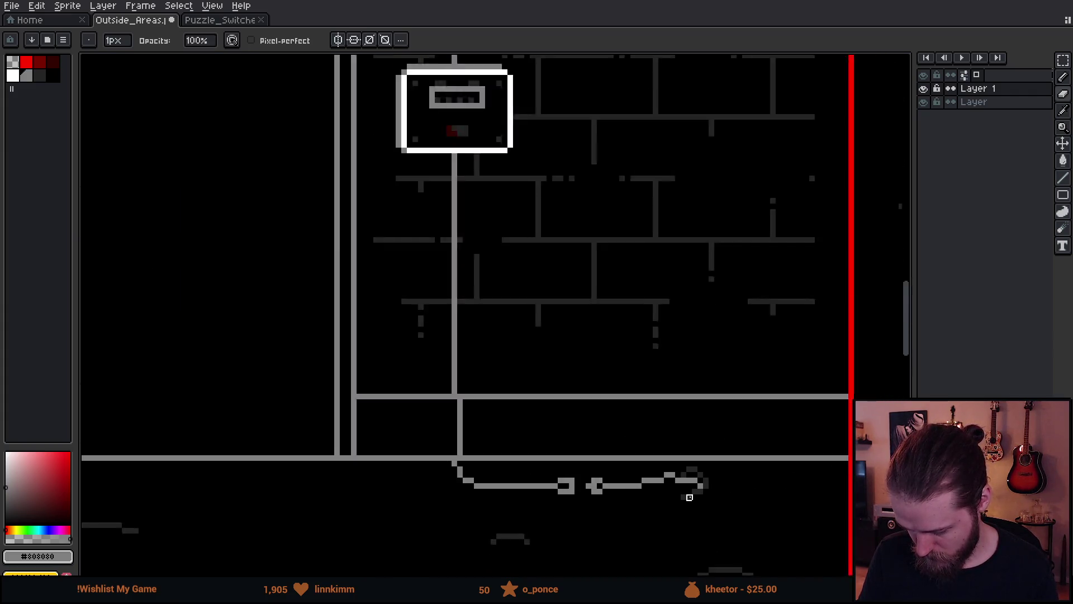
{"action": "mouse_move", "coordinate": [710, 501]}
{"action": "left_mouse_down"}
{"action": "mouse_move", "coordinate": [848, 438]}
{"action": "mouse_move", "coordinate": [816, 432]}
{"action": "left_mouse_up"}
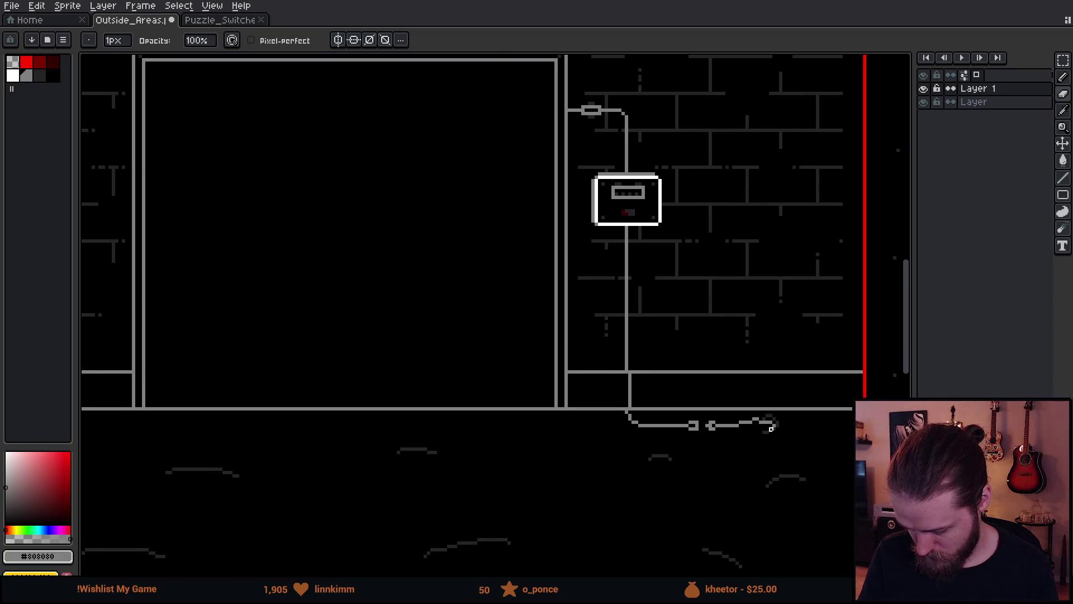
{"action": "scroll", "coordinate": [765, 433], "scroll_direction": "up", "scroll_amount": 2}
{"action": "scroll", "coordinate": [755, 448], "scroll_direction": "down", "scroll_amount": 1}
{"action": "key", "text": "m"}
{"action": "mouse_move", "coordinate": [459, 288]}
{"action": "left_mouse_down"}
{"action": "mouse_move", "coordinate": [806, 448]}
{"action": "mouse_move", "coordinate": [832, 444]}
{"action": "left_mouse_up"}
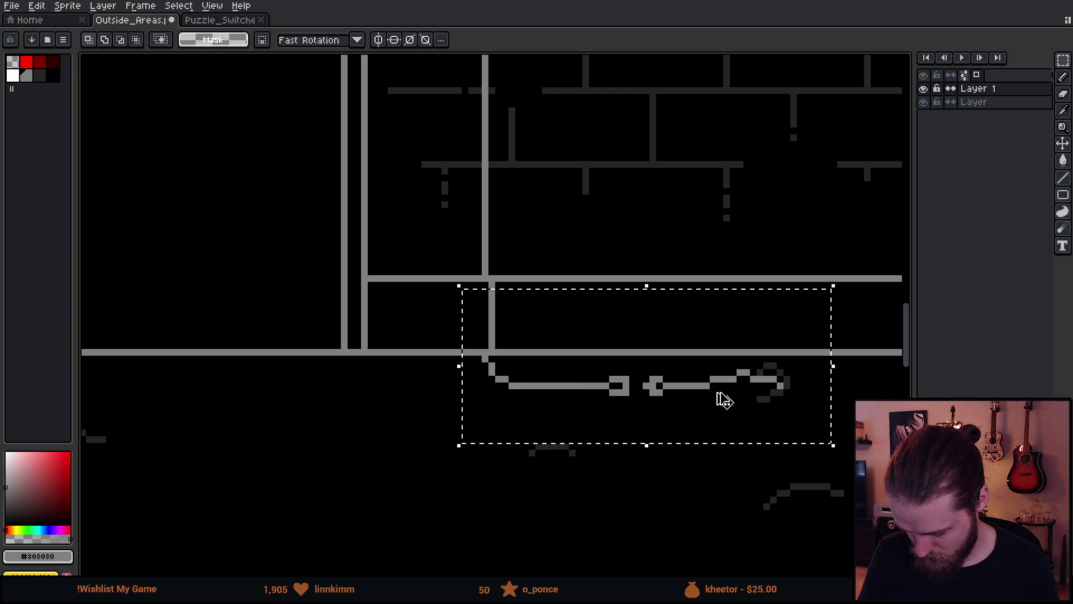
- Drop a copy of the selected floor cable directly below the original and deselect
{"action": "left_click", "coordinate": [724, 399]}
{"action": "left_click_drag", "start_coordinate": [723, 400], "coordinate": [723, 515]}
{"action": "key", "text": "ctrl+d"}
{"action": "scroll", "coordinate": [730, 383], "scroll_direction": "up", "scroll_amount": 2}
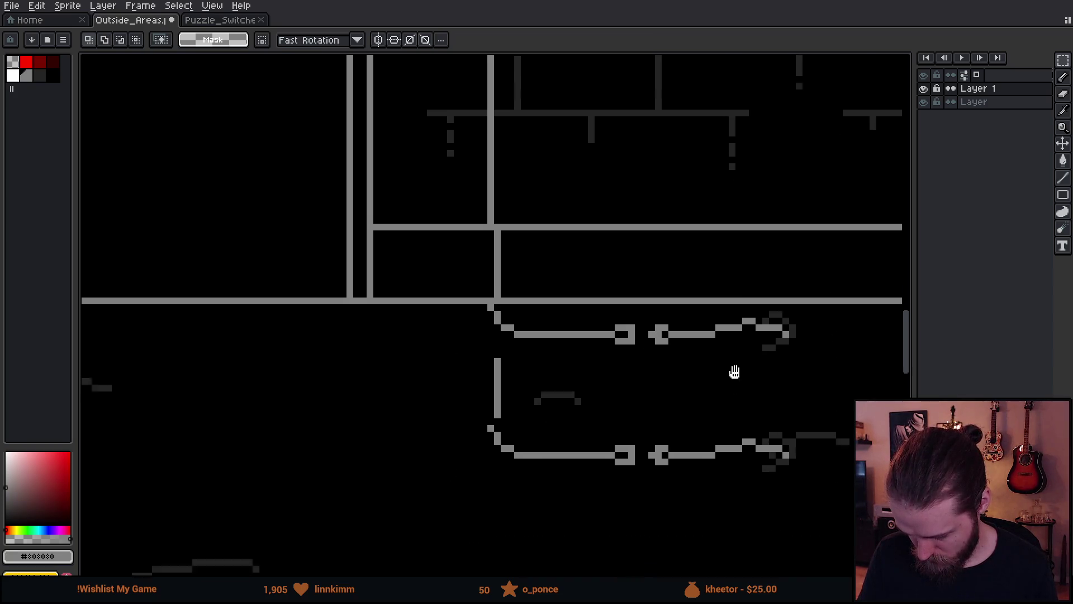
- Lasso around the plug end of the copied lower cable
{"action": "key", "text": "q"}
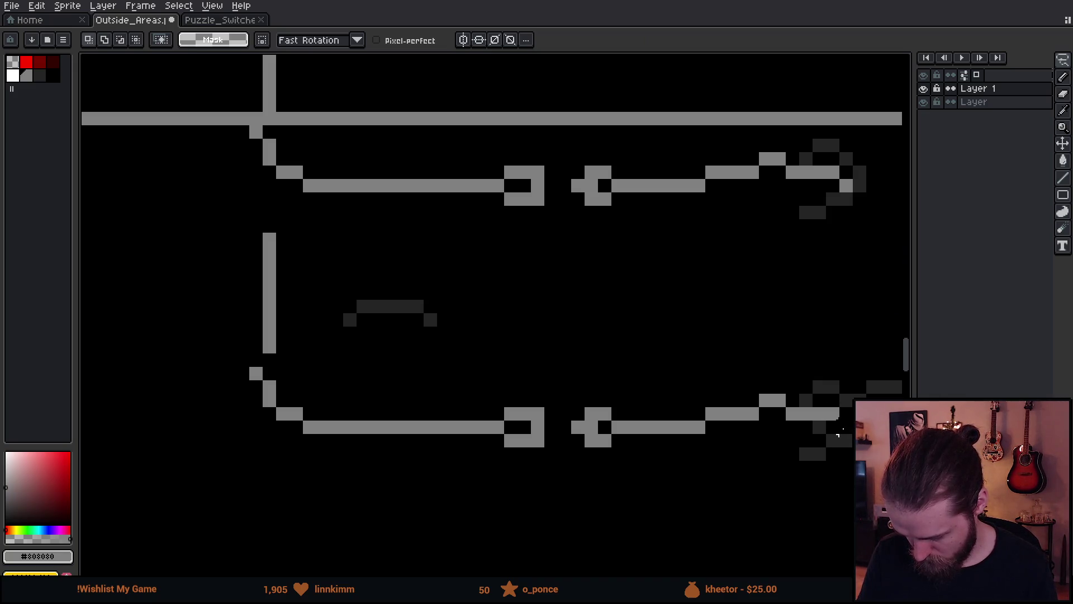
{"action": "mouse_move", "coordinate": [831, 419]}
{"action": "left_mouse_down"}
{"action": "mouse_move", "coordinate": [782, 416]}
{"action": "mouse_move", "coordinate": [805, 453]}
{"action": "left_mouse_up"}
{"action": "key", "text": "ctrl+z"}
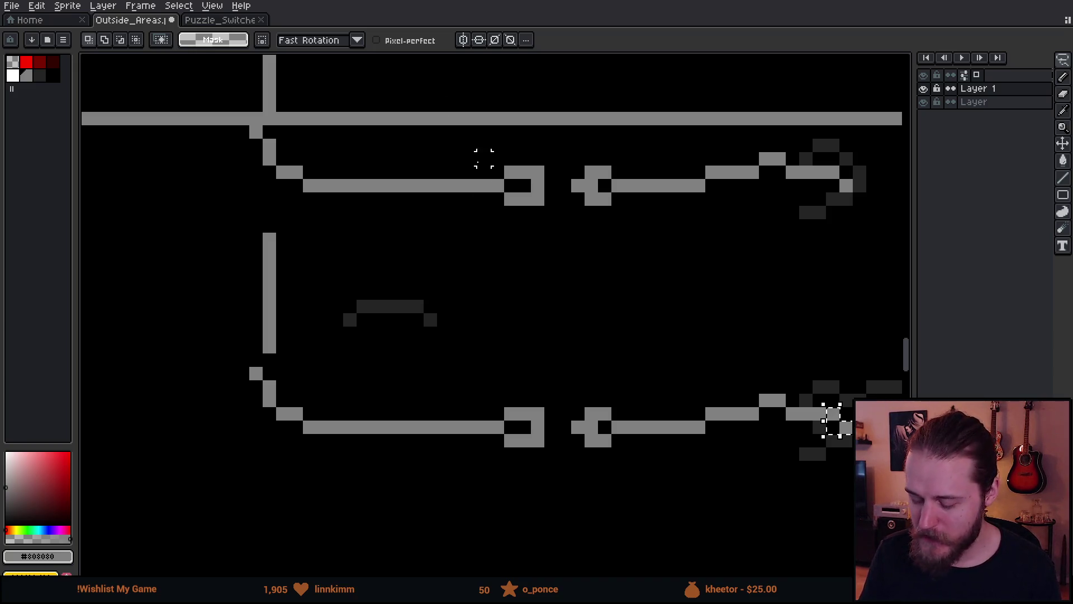
{"action": "left_click_drag", "start_coordinate": [580, 309], "coordinate": [529, 290]}
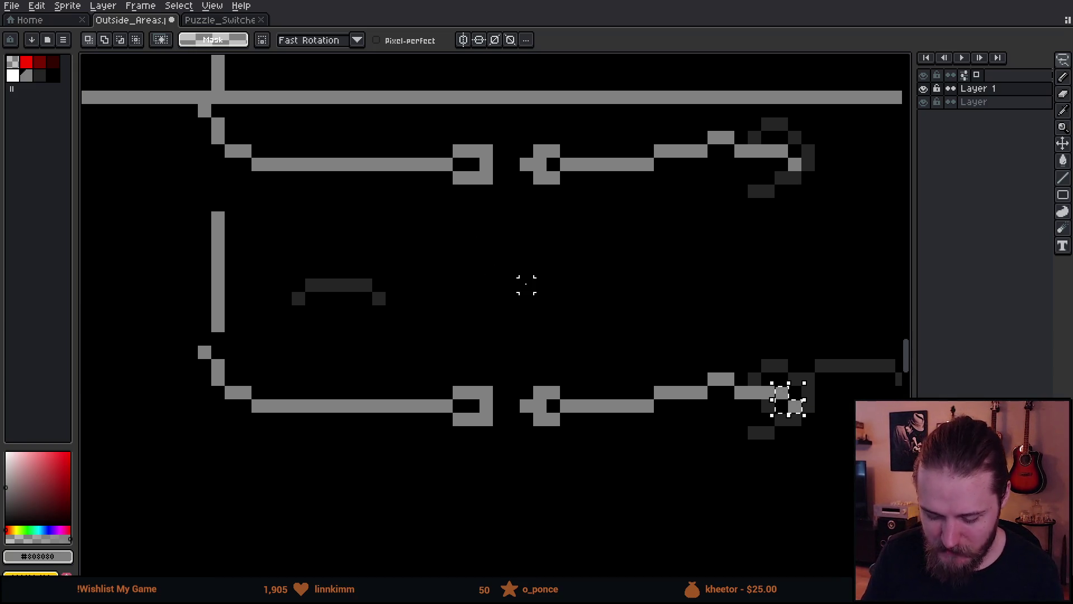
{"action": "key", "text": "b"}
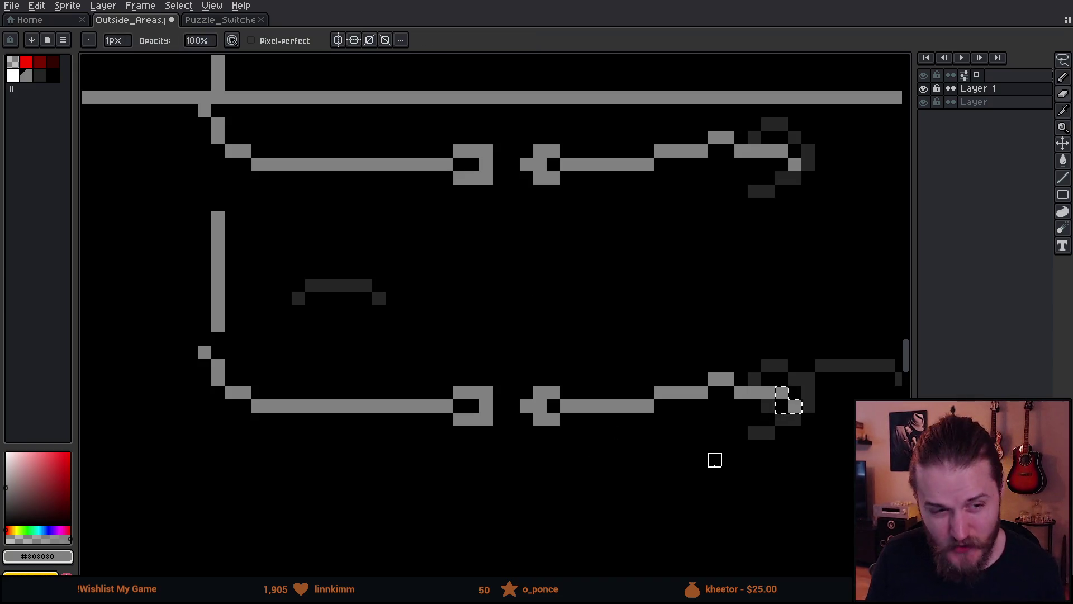
{"action": "left_click_drag", "start_coordinate": [714, 434], "coordinate": [619, 410]}
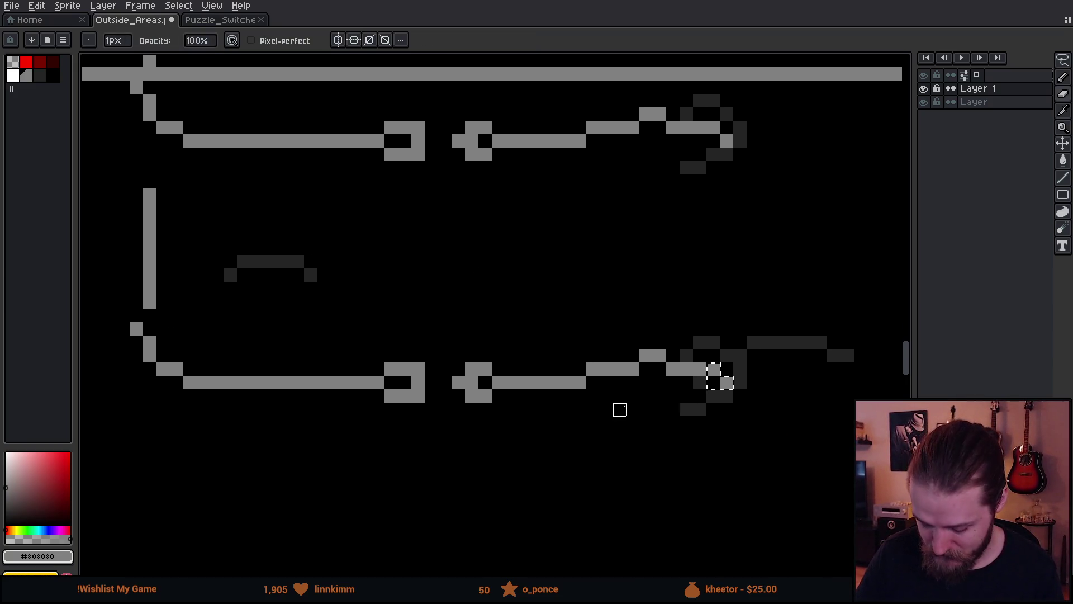
{"action": "key", "text": "m"}
{"action": "key", "text": "ctrl+d"}
{"action": "mouse_move", "coordinate": [727, 382]}
{"action": "left_mouse_down"}
{"action": "mouse_move", "coordinate": [725, 371]}
{"action": "mouse_move", "coordinate": [587, 363]}
{"action": "mouse_move", "coordinate": [565, 391]}
{"action": "mouse_move", "coordinate": [464, 411]}
{"action": "mouse_move", "coordinate": [575, 351]}
{"action": "left_mouse_up"}
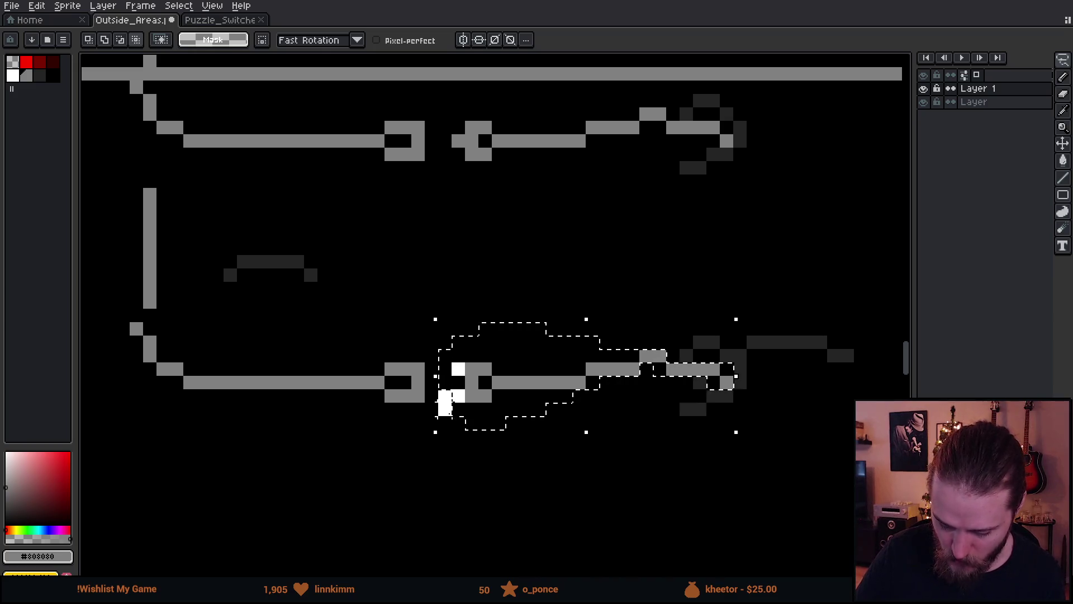
- Redraw the lasso selection around the lower copy's plug and connector
{"action": "mouse_move", "coordinate": [625, 369]}
{"action": "left_mouse_down"}
{"action": "mouse_move", "coordinate": [416, 324]}
{"action": "mouse_move", "coordinate": [625, 502]}
{"action": "left_mouse_up"}
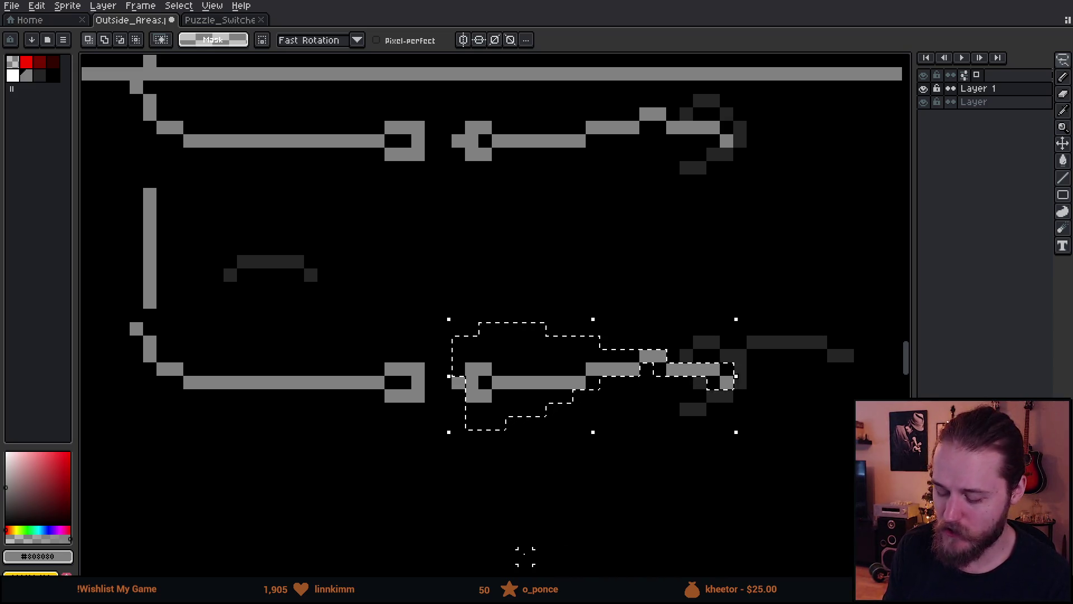
- Trim stray pixels from the plug selection and nudge the plug up and left into its socket
{"action": "mouse_move", "coordinate": [656, 285]}
{"action": "left_mouse_down"}
{"action": "mouse_move", "coordinate": [654, 244]}
{"action": "mouse_move", "coordinate": [642, 243]}
{"action": "left_mouse_up"}
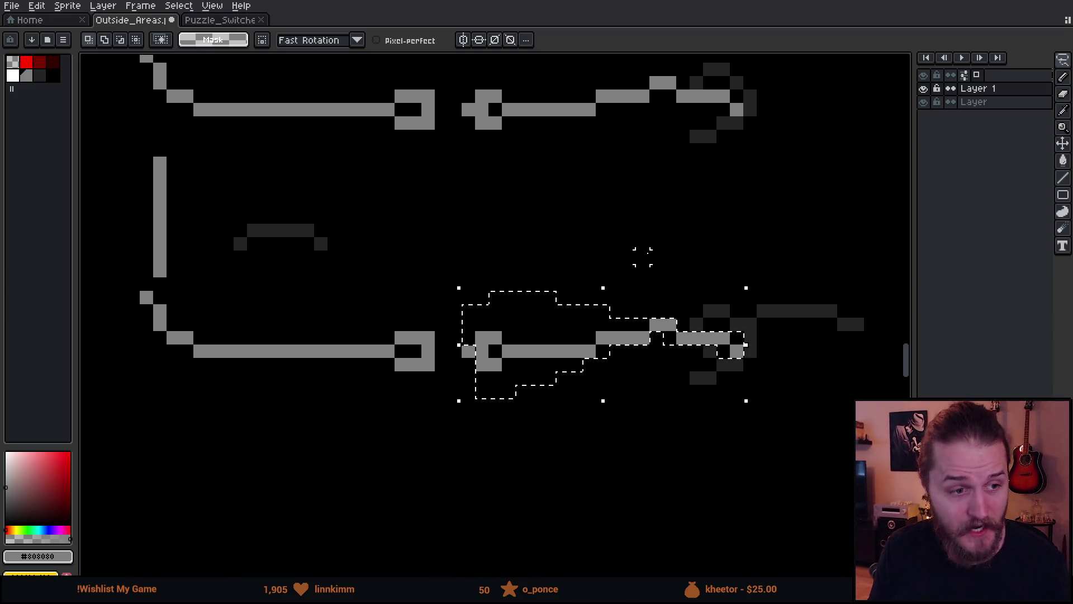
{"action": "key", "text": "alt"}
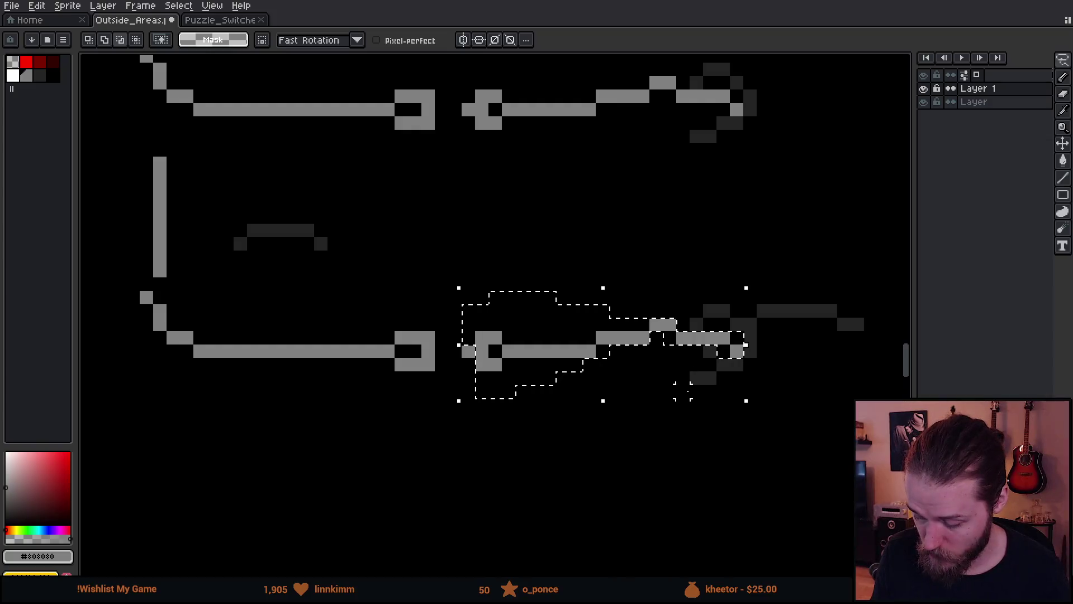
{"action": "mouse_move", "coordinate": [724, 350]}
{"action": "left_mouse_down"}
{"action": "mouse_move", "coordinate": [696, 414]}
{"action": "mouse_move", "coordinate": [683, 418]}
{"action": "left_mouse_up"}
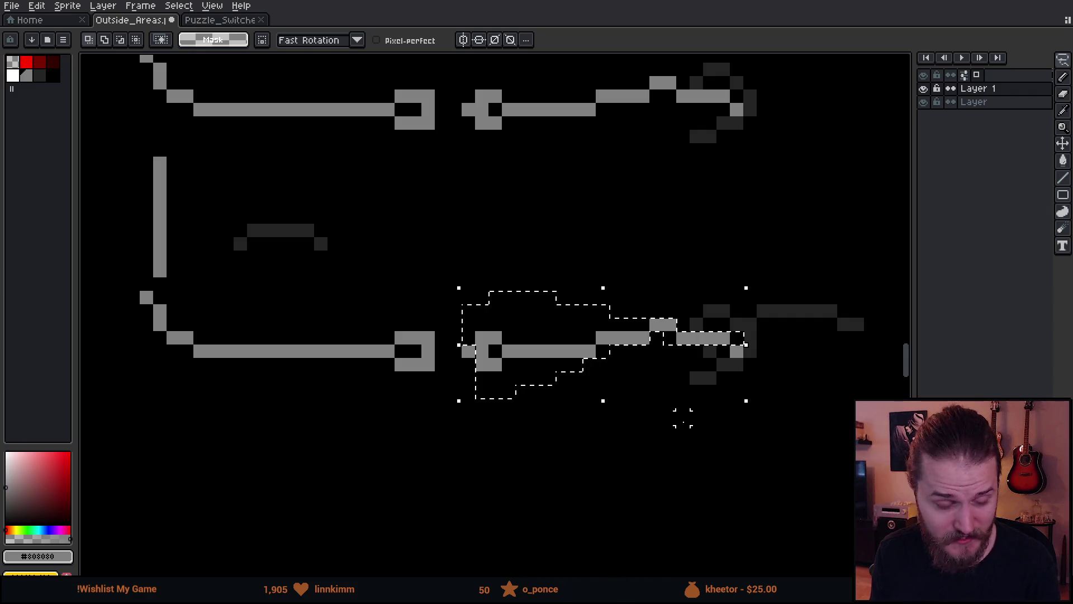
{"action": "key", "text": "Up"}
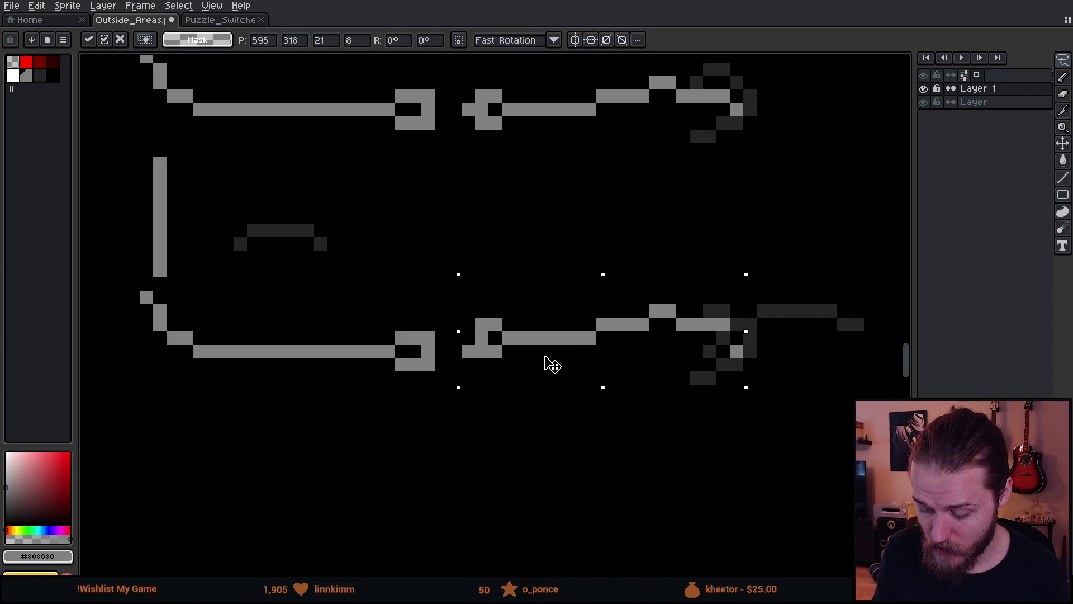
{"action": "left_click_drag", "start_coordinate": [519, 371], "coordinate": [506, 366]}
{"action": "key", "text": "ctrl+d"}
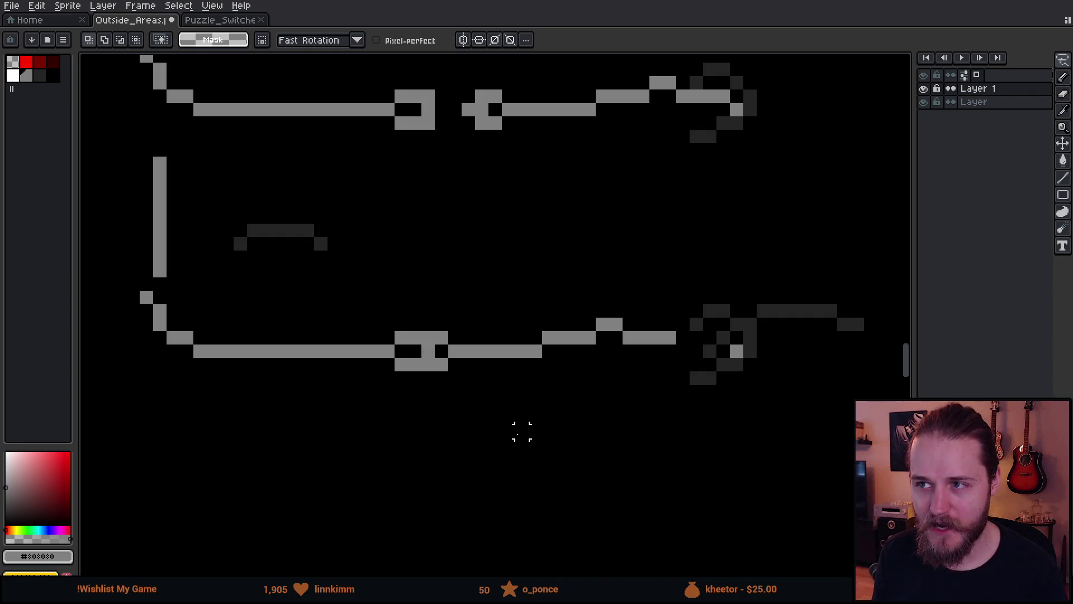
- Lower the raised wire step by one pixel so the copy's cable runs straight
{"action": "key", "text": "m"}
{"action": "mouse_move", "coordinate": [496, 271]}
{"action": "left_mouse_down"}
{"action": "mouse_move", "coordinate": [581, 438]}
{"action": "mouse_move", "coordinate": [683, 458]}
{"action": "left_mouse_up"}
{"action": "key", "text": "ctrl+d"}
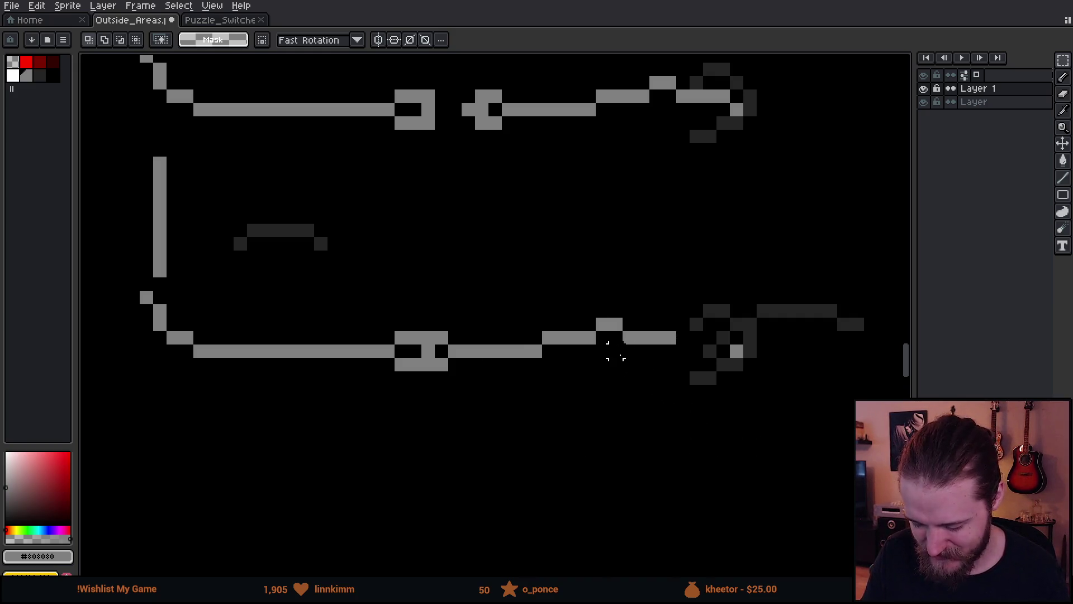
{"action": "mouse_move", "coordinate": [581, 289]}
{"action": "left_mouse_down"}
{"action": "mouse_move", "coordinate": [635, 314]}
{"action": "mouse_move", "coordinate": [630, 342]}
{"action": "left_mouse_up"}
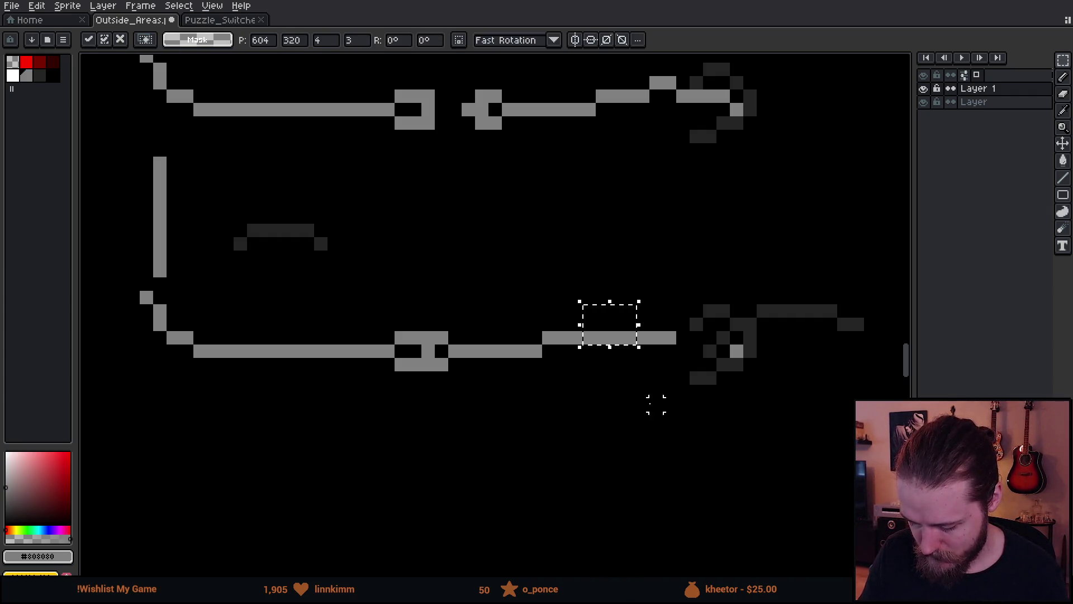
{"action": "key", "text": "ctrl+d"}
- Pencil in four grey pixels extending the lower wire rightward toward the plug
{"action": "key", "text": "b"}
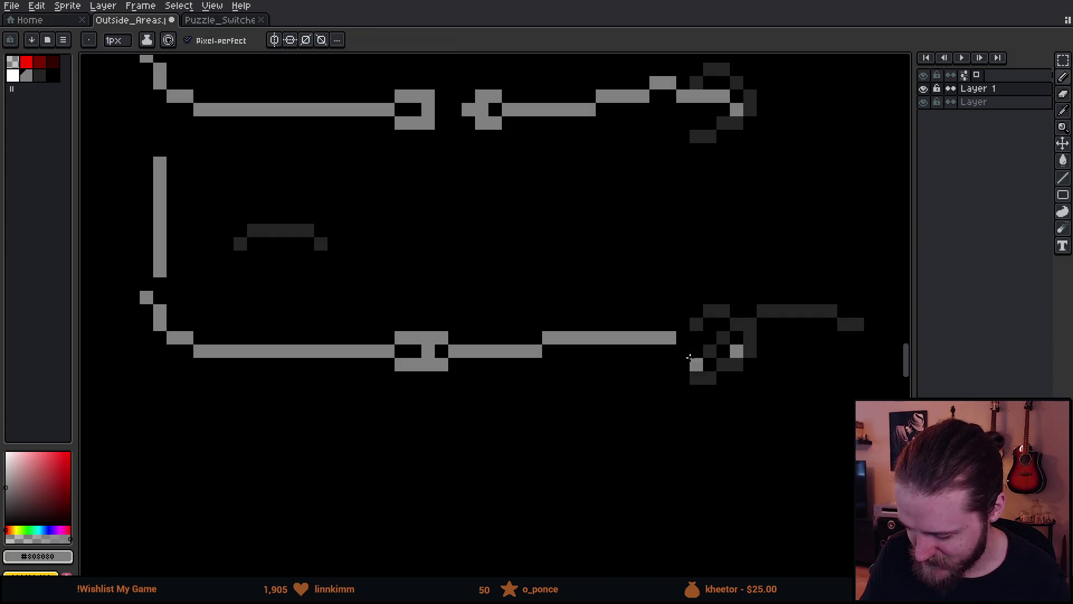
{"action": "left_click", "coordinate": [719, 353]}
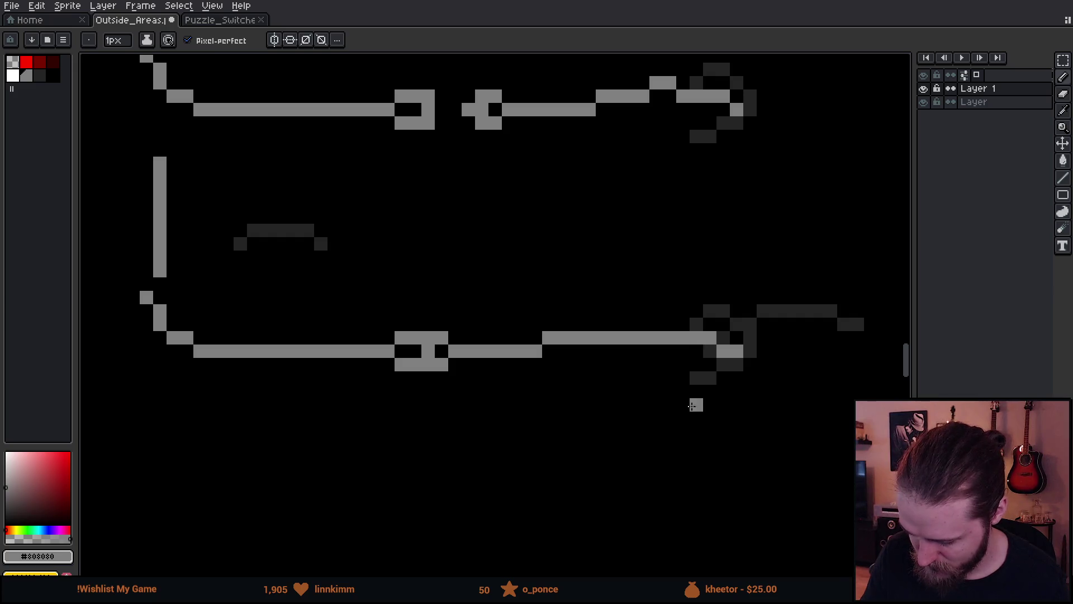
{"action": "left_click", "coordinate": [706, 353]}
{"action": "left_click", "coordinate": [696, 338]}
{"action": "left_click", "coordinate": [683, 337]}
{"action": "mouse_move", "coordinate": [649, 436]}
{"action": "left_mouse_down"}
{"action": "mouse_move", "coordinate": [596, 467]}
{"action": "mouse_move", "coordinate": [649, 456]}
{"action": "left_mouse_up"}
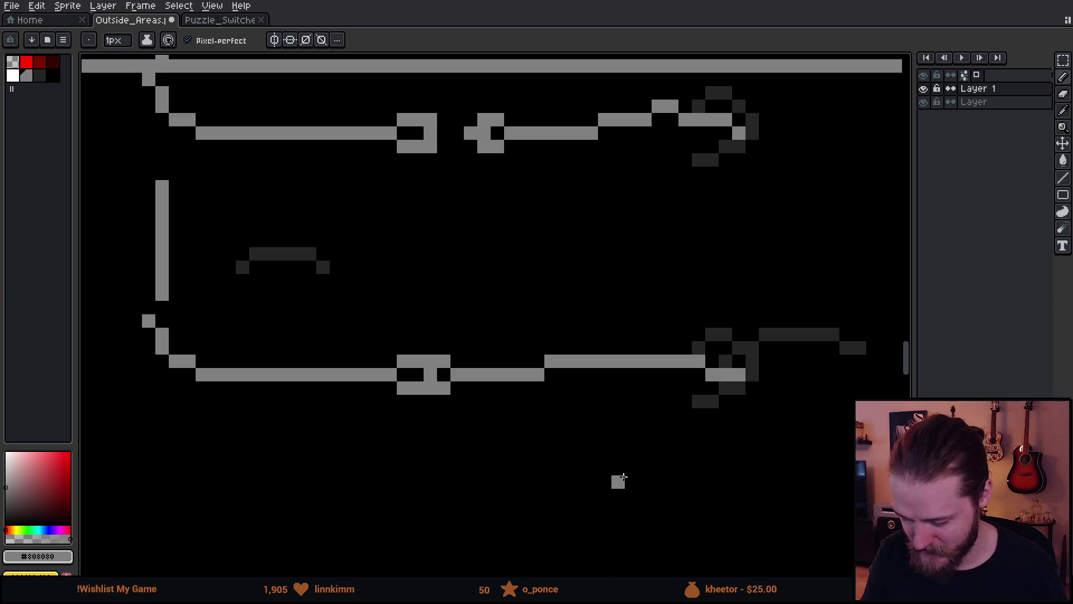
{"action": "scroll", "coordinate": [618, 478], "scroll_direction": "down", "scroll_amount": 2}
{"action": "scroll", "coordinate": [621, 478], "scroll_direction": "down", "scroll_amount": 3}
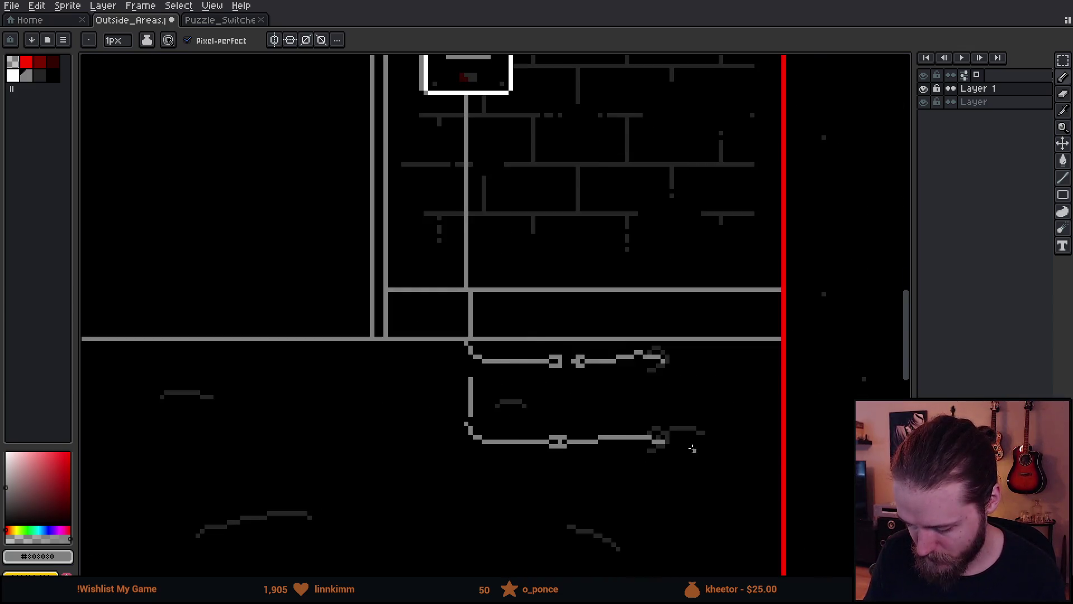
{"action": "left_click_drag", "start_coordinate": [677, 455], "coordinate": [721, 468]}
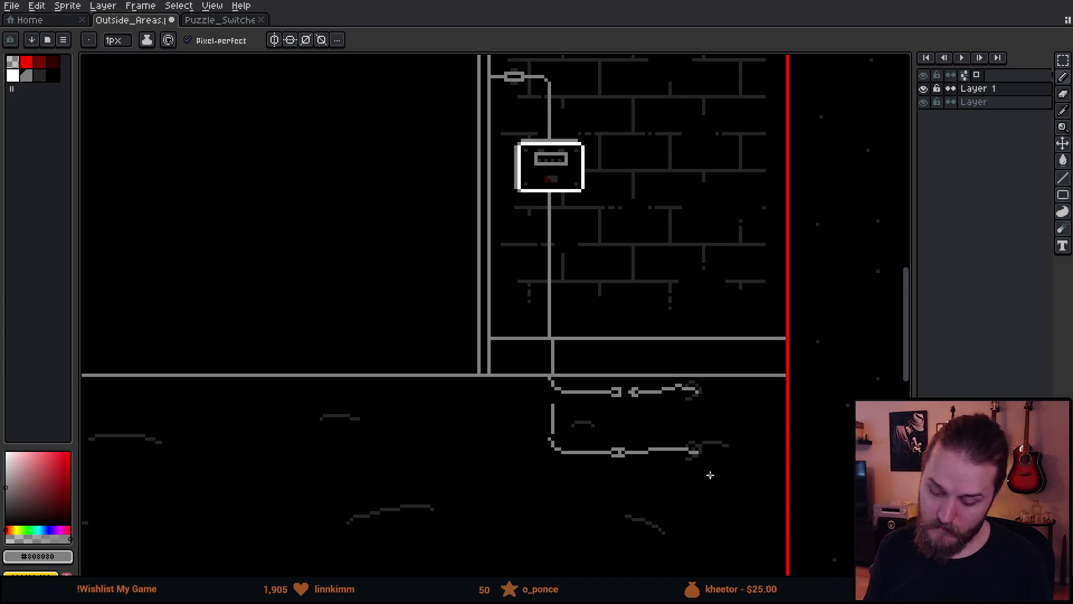
{"action": "mouse_move", "coordinate": [709, 475]}
{"action": "left_mouse_down"}
{"action": "mouse_move", "coordinate": [666, 426]}
{"action": "mouse_move", "coordinate": [661, 435]}
{"action": "mouse_move", "coordinate": [697, 450]}
{"action": "mouse_move", "coordinate": [712, 477]}
{"action": "left_mouse_up"}
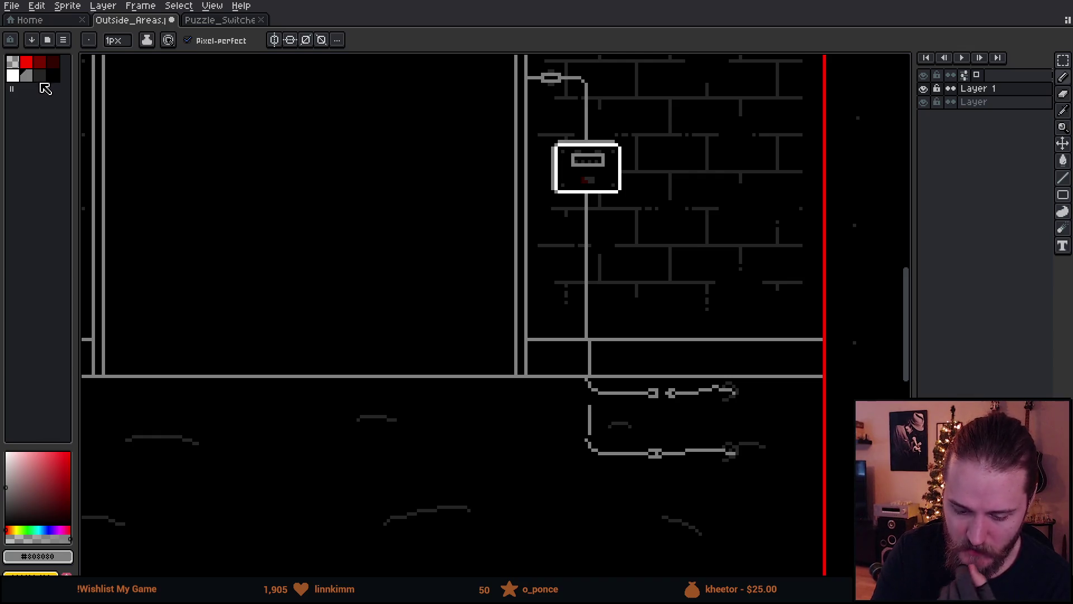
{"action": "left_click", "coordinate": [26, 76]}
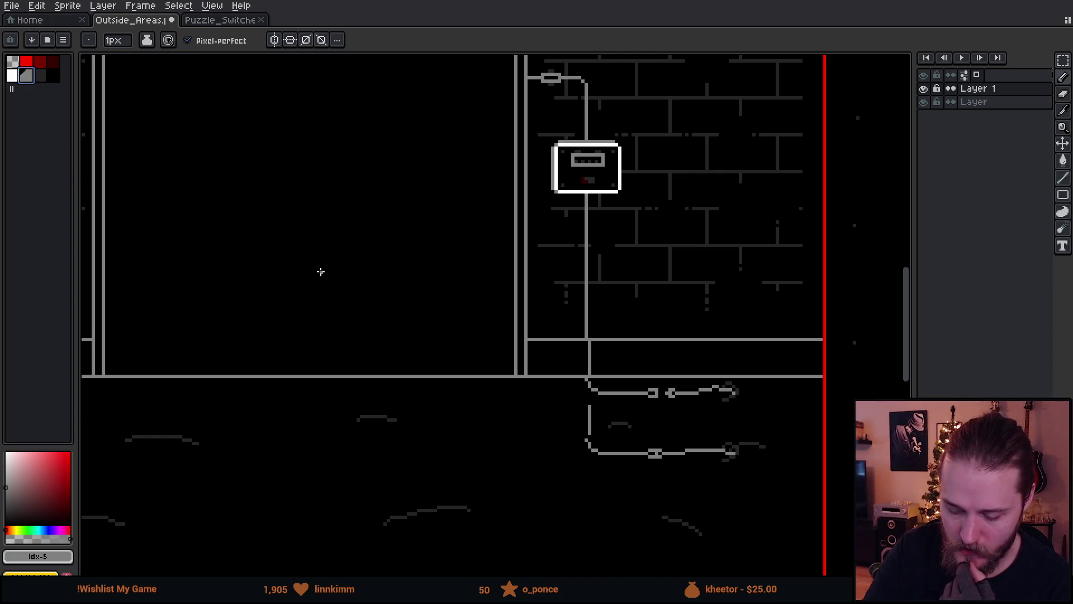
{"action": "mouse_move", "coordinate": [517, 283]}
{"action": "left_mouse_down"}
{"action": "mouse_move", "coordinate": [471, 283]}
{"action": "mouse_move", "coordinate": [508, 291]}
{"action": "mouse_move", "coordinate": [491, 333]}
{"action": "left_mouse_up"}
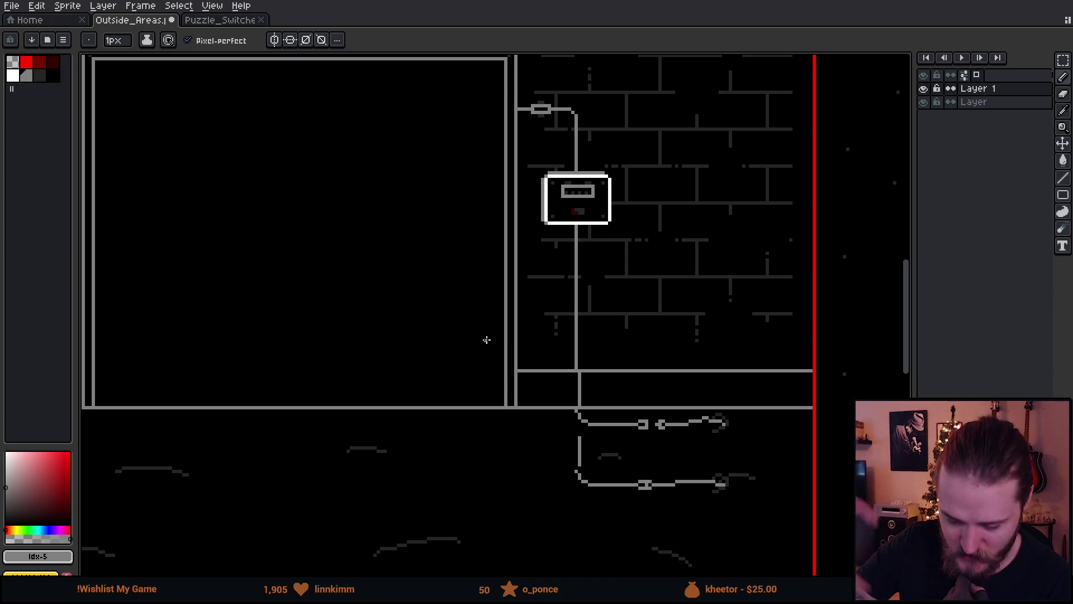
{"action": "mouse_move", "coordinate": [486, 340]}
{"action": "left_mouse_down"}
{"action": "mouse_move", "coordinate": [635, 304]}
{"action": "mouse_move", "coordinate": [625, 300]}
{"action": "mouse_move", "coordinate": [680, 307]}
{"action": "mouse_move", "coordinate": [738, 282]}
{"action": "left_mouse_up"}
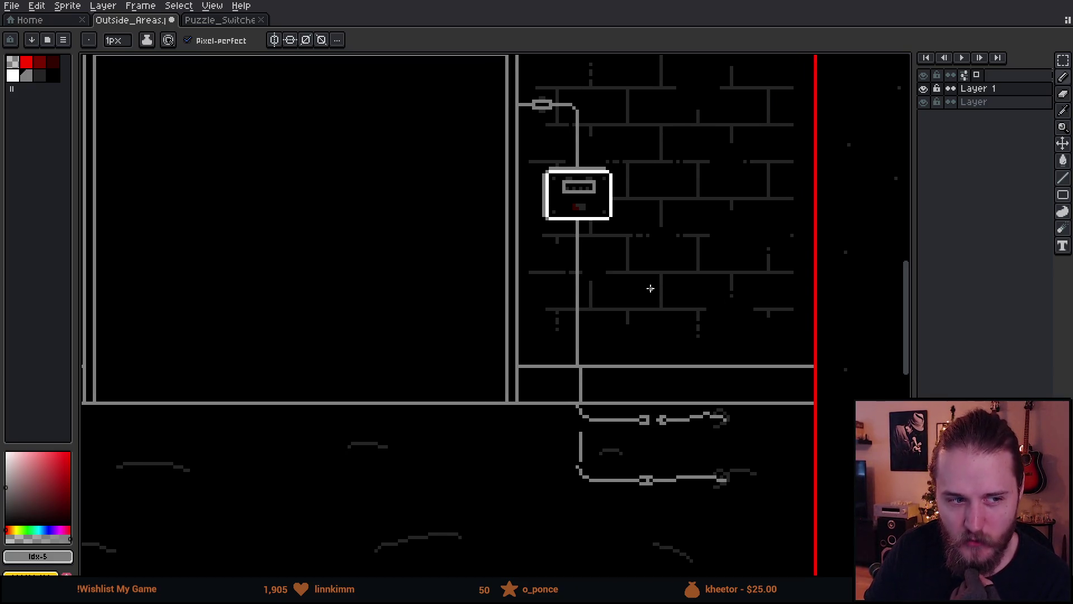
{"action": "left_click_drag", "start_coordinate": [703, 307], "coordinate": [723, 309]}
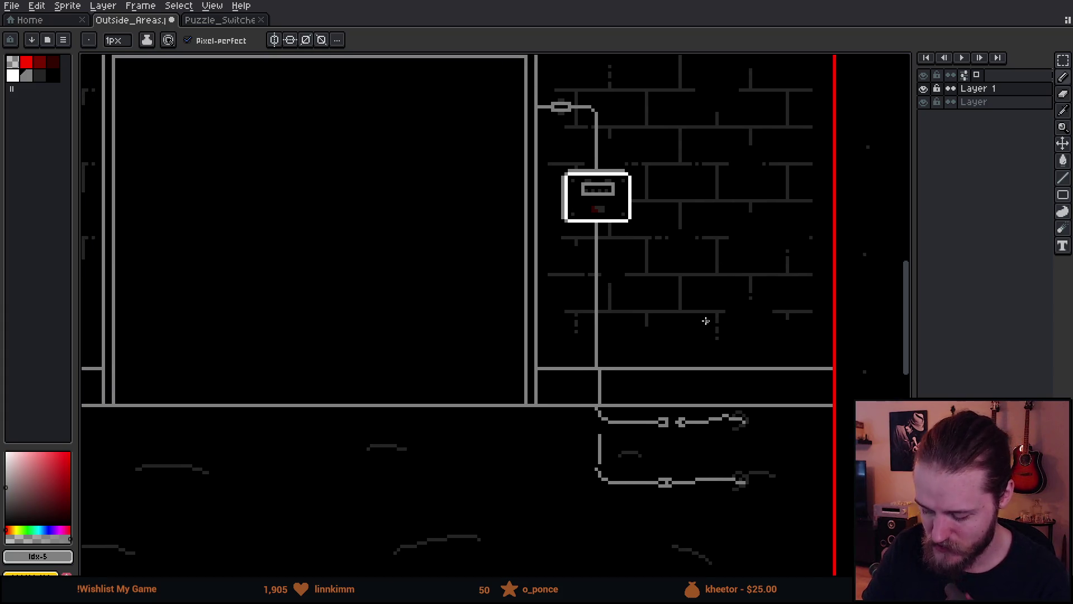
{"action": "key", "text": "m"}
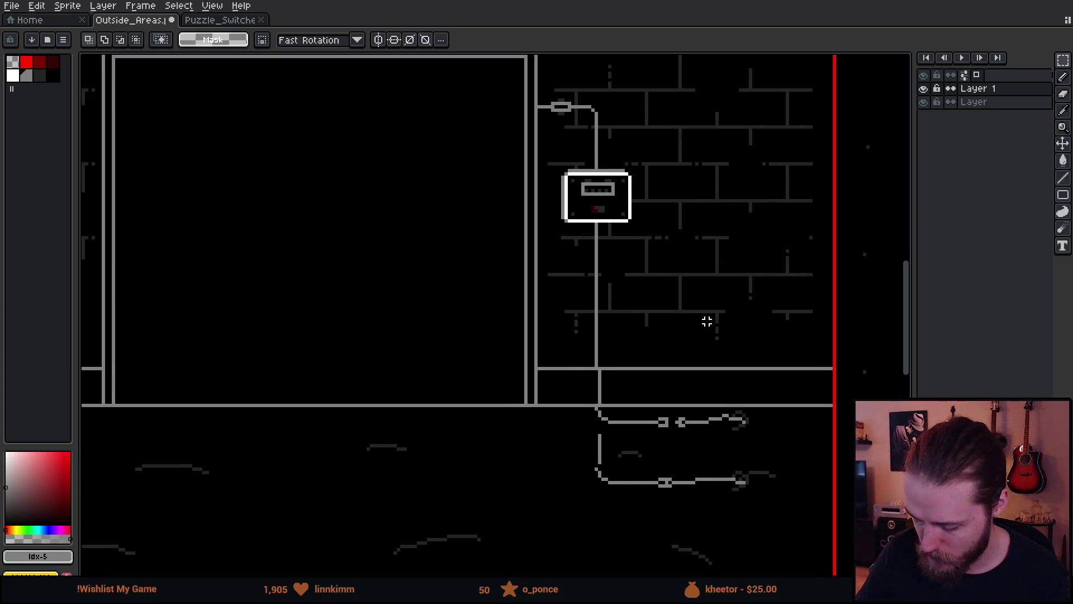
{"action": "left_click_drag", "start_coordinate": [604, 475], "coordinate": [594, 467]}
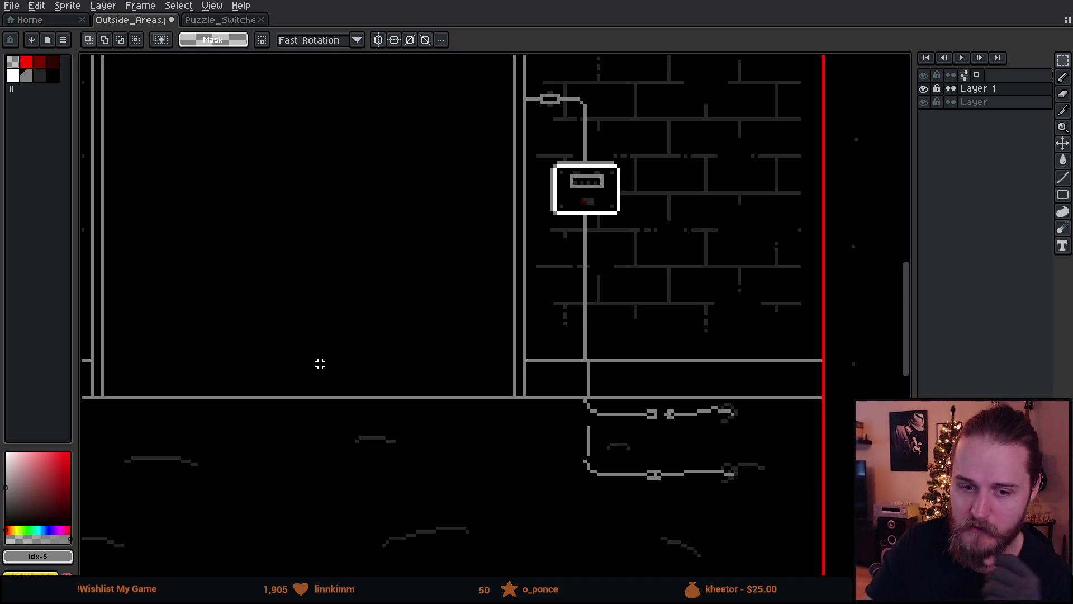
{"action": "scroll", "coordinate": [634, 290], "scroll_direction": "right", "scroll_amount": 3}
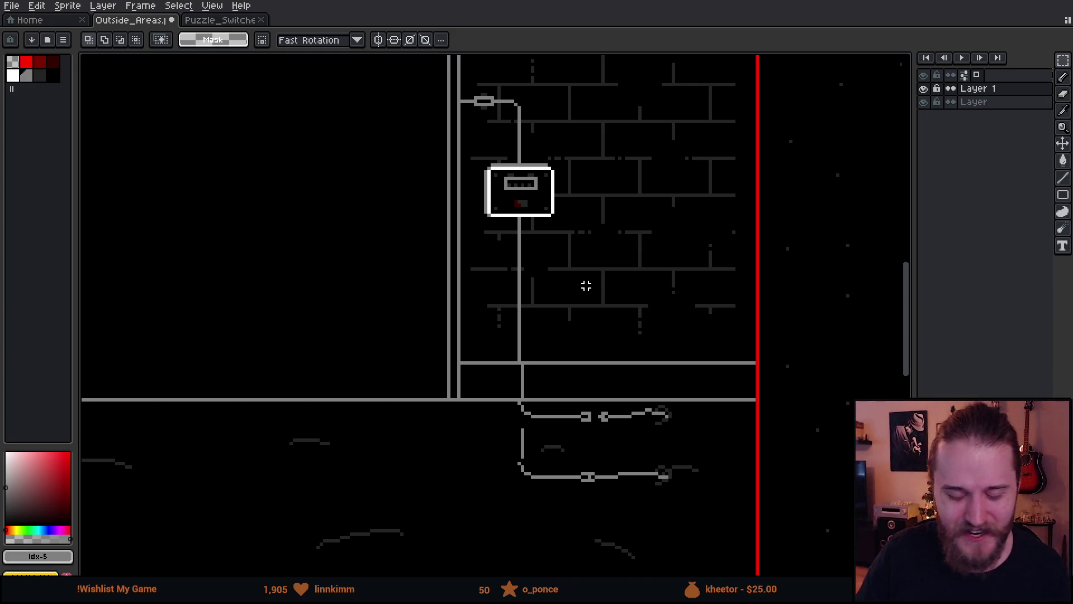
{"action": "scroll", "coordinate": [585, 285], "scroll_direction": "right", "scroll_amount": 3}
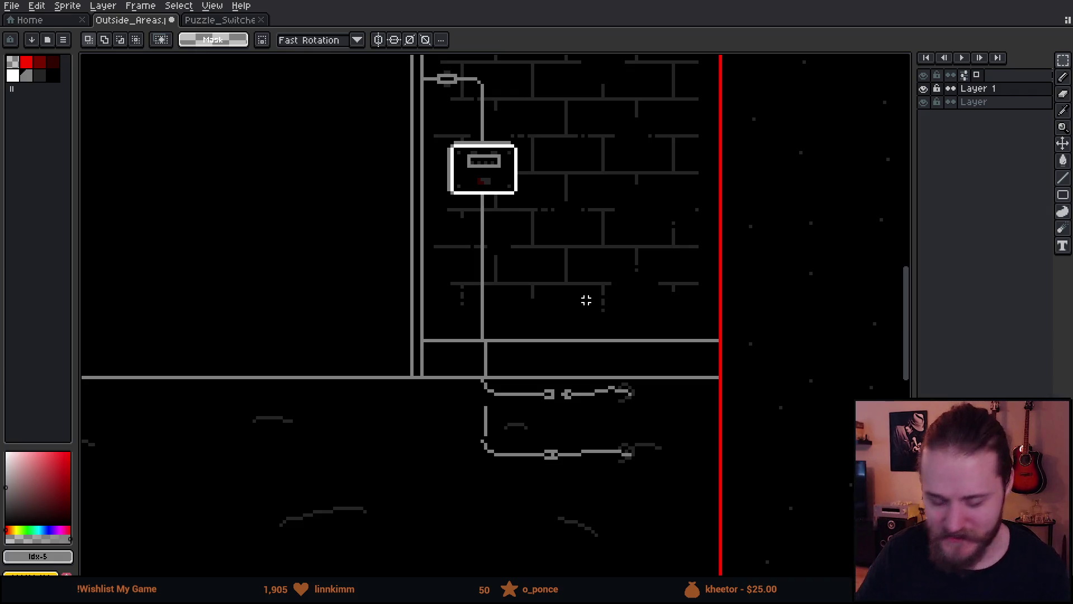
{"action": "scroll", "coordinate": [586, 300], "scroll_direction": "up", "scroll_amount": 2}
{"action": "scroll", "coordinate": [586, 300], "scroll_direction": "right", "scroll_amount": 2}
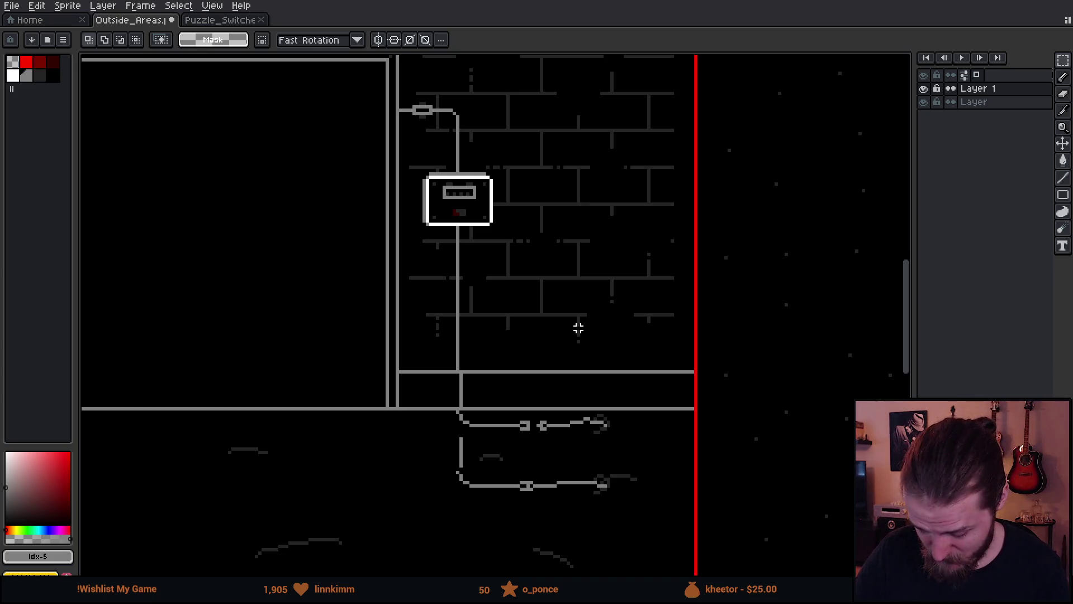
{"action": "scroll", "coordinate": [579, 308], "scroll_direction": "down", "scroll_amount": 2}
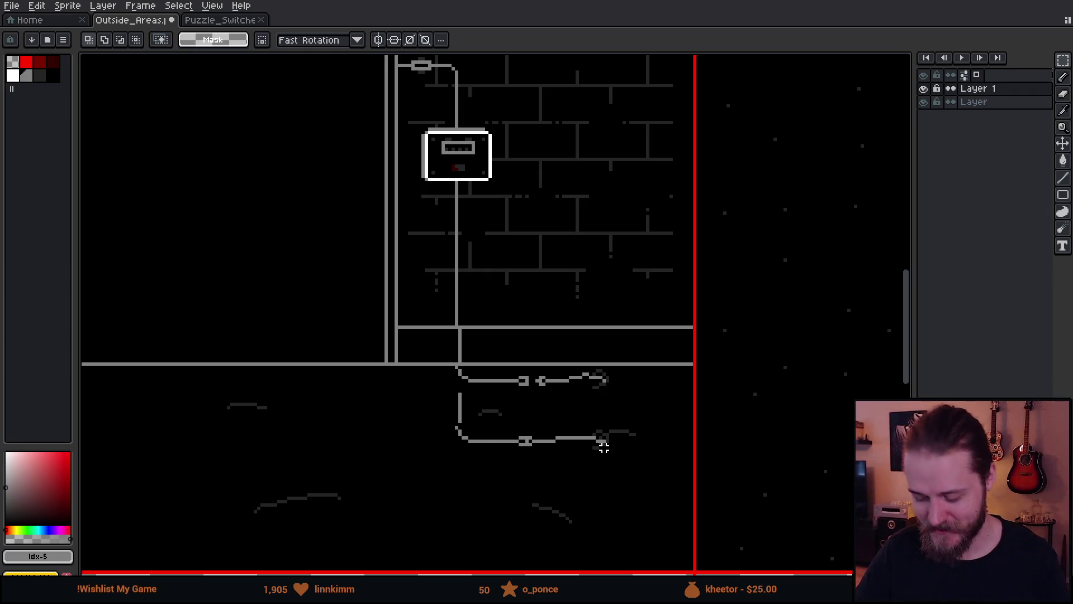
- Move the lower floor cable left, away from the upper cable, and zoom out on the garage
{"action": "mouse_move", "coordinate": [438, 394]}
{"action": "left_mouse_down"}
{"action": "mouse_move", "coordinate": [443, 407]}
{"action": "mouse_move", "coordinate": [632, 492]}
{"action": "mouse_move", "coordinate": [589, 469]}
{"action": "mouse_move", "coordinate": [530, 482]}
{"action": "left_mouse_up"}
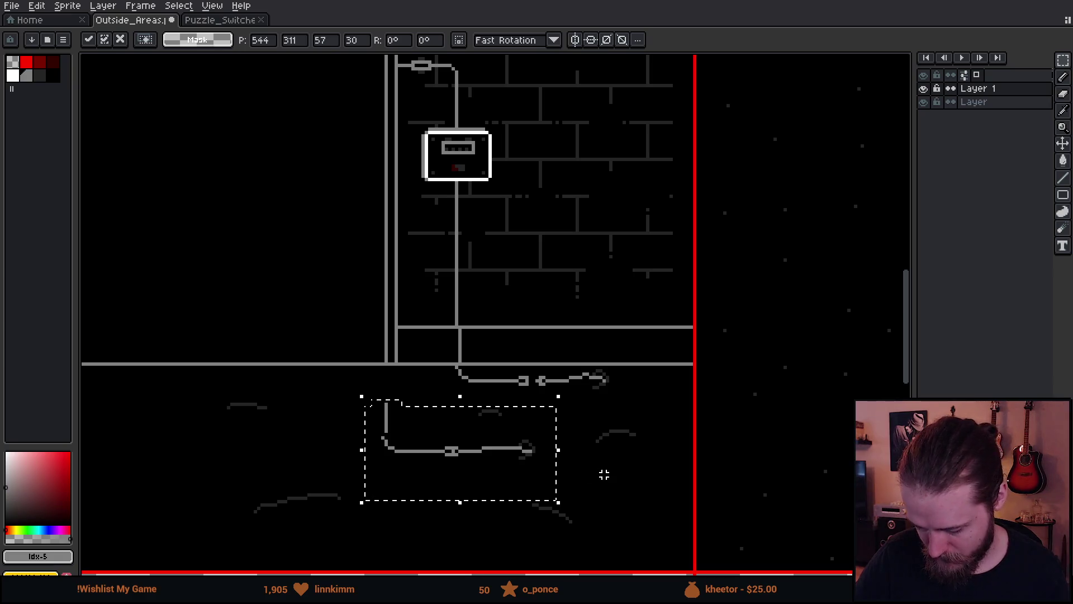
{"action": "left_click", "coordinate": [621, 496]}
{"action": "scroll", "coordinate": [631, 505], "scroll_direction": "down", "scroll_amount": 3}
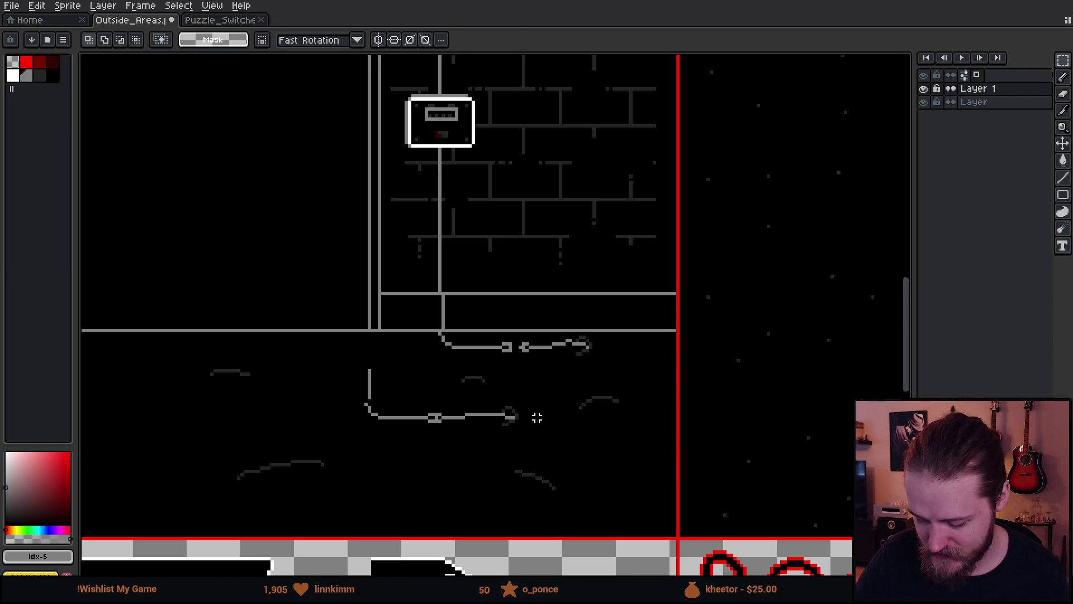
{"action": "key", "text": "b"}
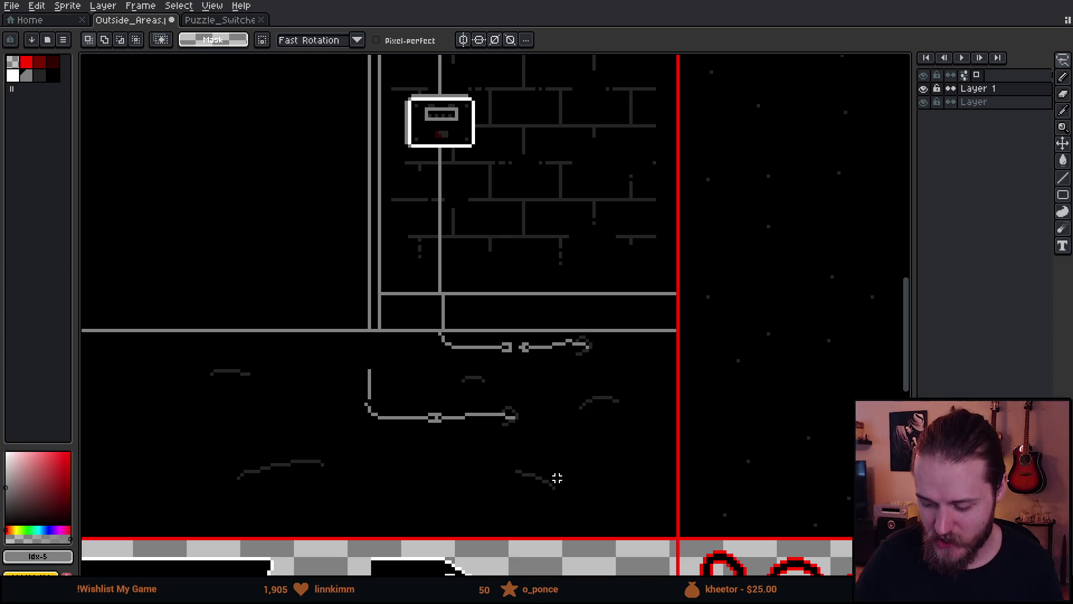
{"action": "mouse_move", "coordinate": [398, 229]}
{"action": "left_mouse_down"}
{"action": "mouse_move", "coordinate": [388, 227]}
{"action": "mouse_move", "coordinate": [498, 229]}
{"action": "mouse_move", "coordinate": [487, 314]}
{"action": "mouse_move", "coordinate": [520, 296]}
{"action": "mouse_move", "coordinate": [565, 324]}
{"action": "mouse_move", "coordinate": [565, 311]}
{"action": "mouse_move", "coordinate": [589, 304]}
{"action": "mouse_move", "coordinate": [672, 312]}
{"action": "left_mouse_up"}
{"action": "scroll", "coordinate": [573, 321], "scroll_direction": "down", "scroll_amount": 2}
{"action": "scroll", "coordinate": [587, 328], "scroll_direction": "up", "scroll_amount": 1}
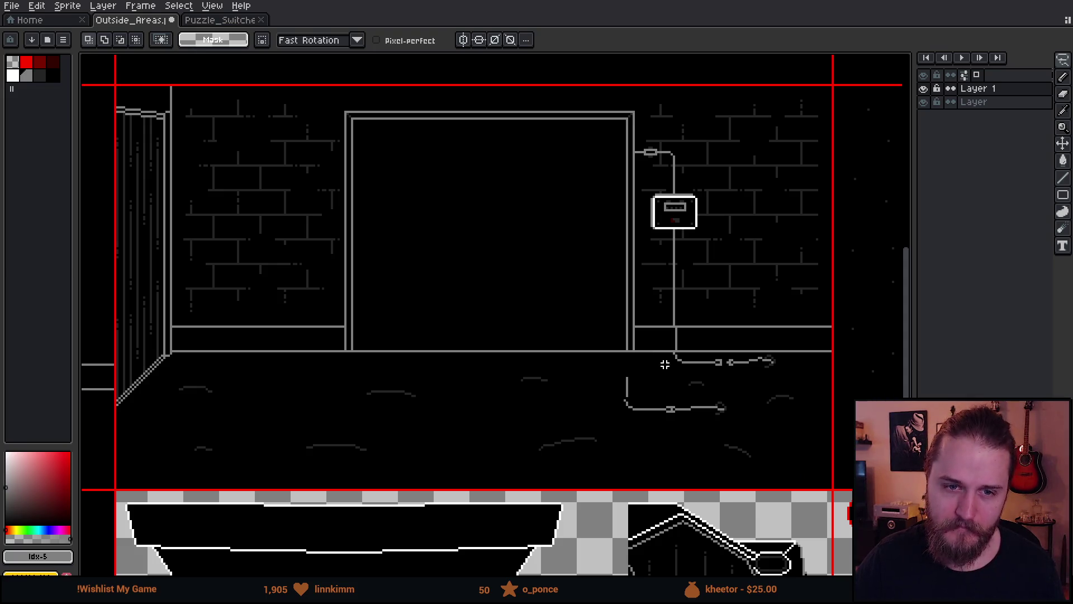
- Pan the garage drawing left for a final check, then switch to the Unity editor
{"action": "left_click_drag", "start_coordinate": [673, 367], "coordinate": [596, 364]}
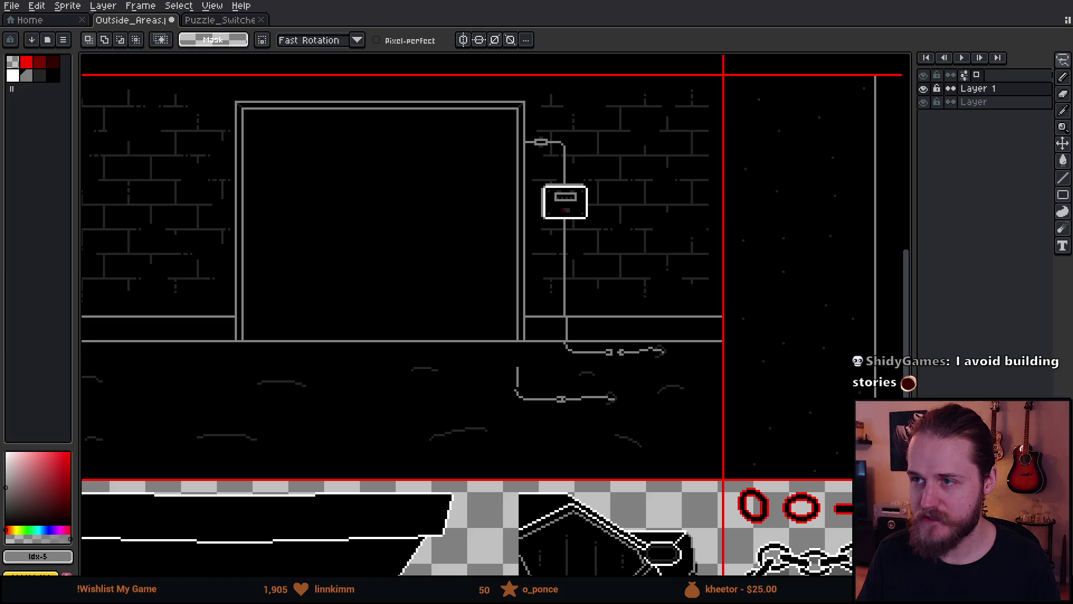
{"action": "key", "text": "alt+Tab"}
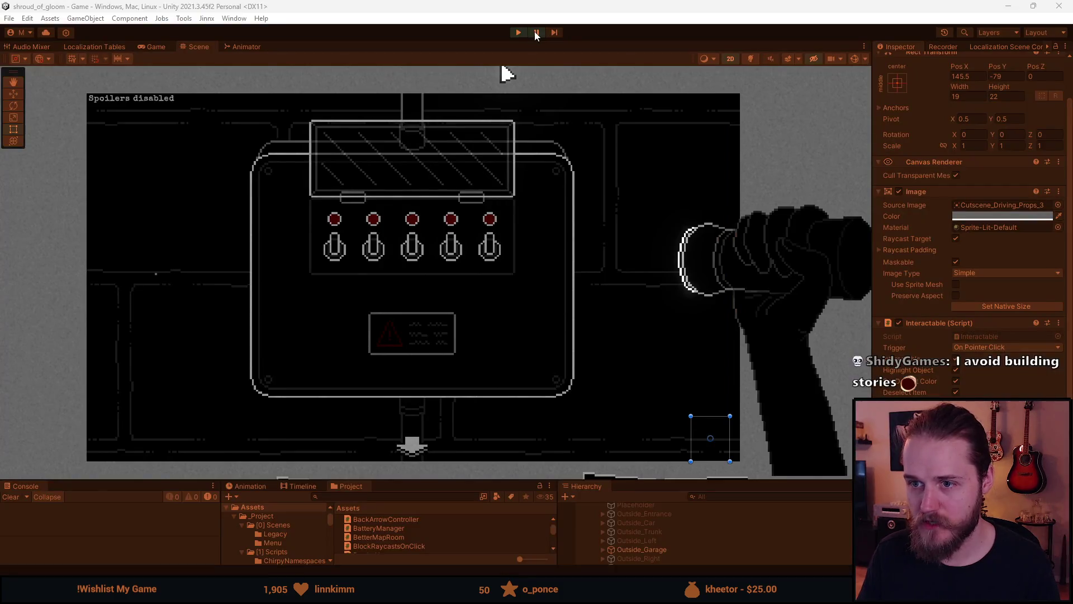
- Resume play mode from the Game view so the garage room appears
{"action": "left_click", "coordinate": [536, 32]}
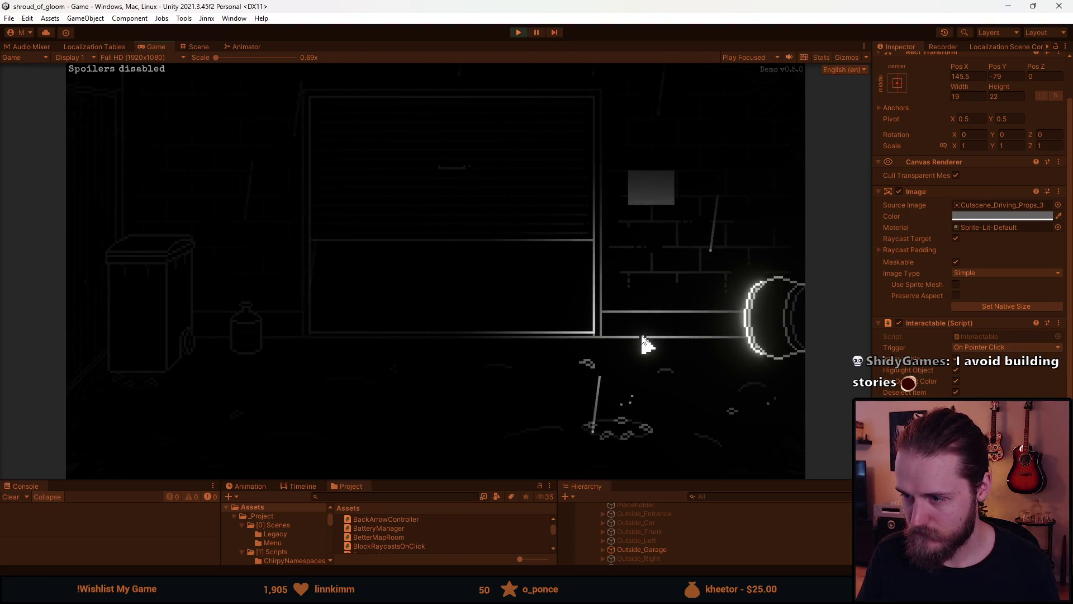
- Open the fuse box close-up, return to the garage, then walk through the alley and entrance to the bench scene
{"action": "left_click", "coordinate": [637, 189]}
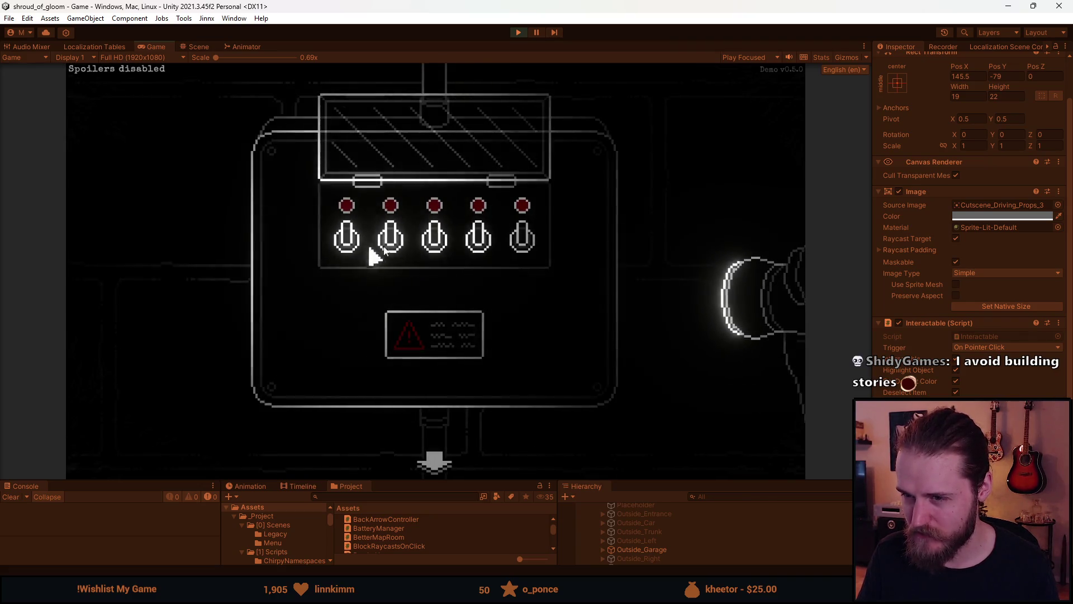
{"action": "left_click", "coordinate": [435, 463]}
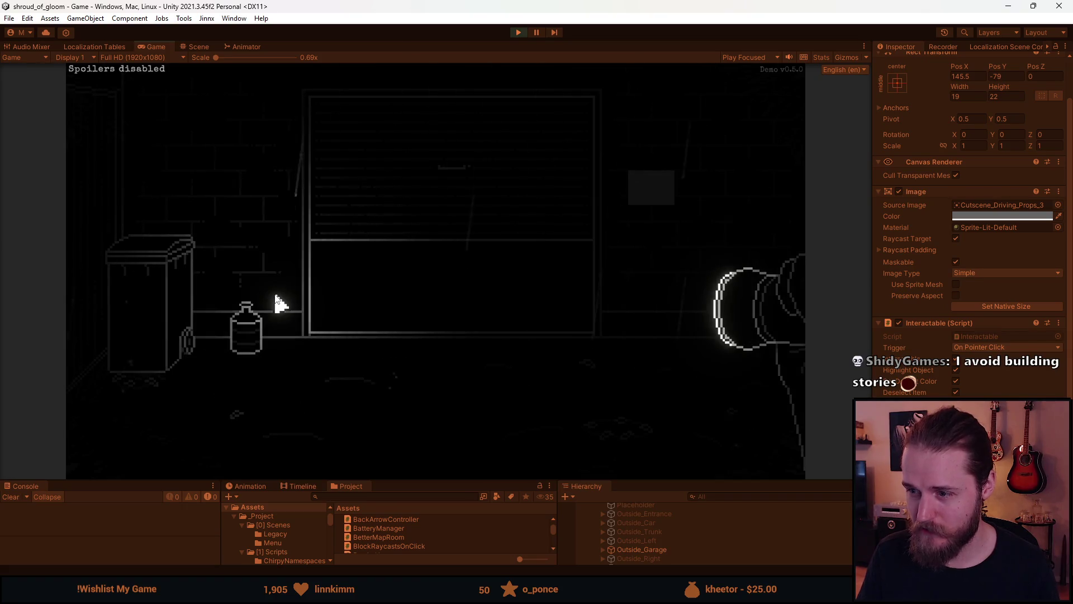
{"action": "left_click", "coordinate": [749, 161]}
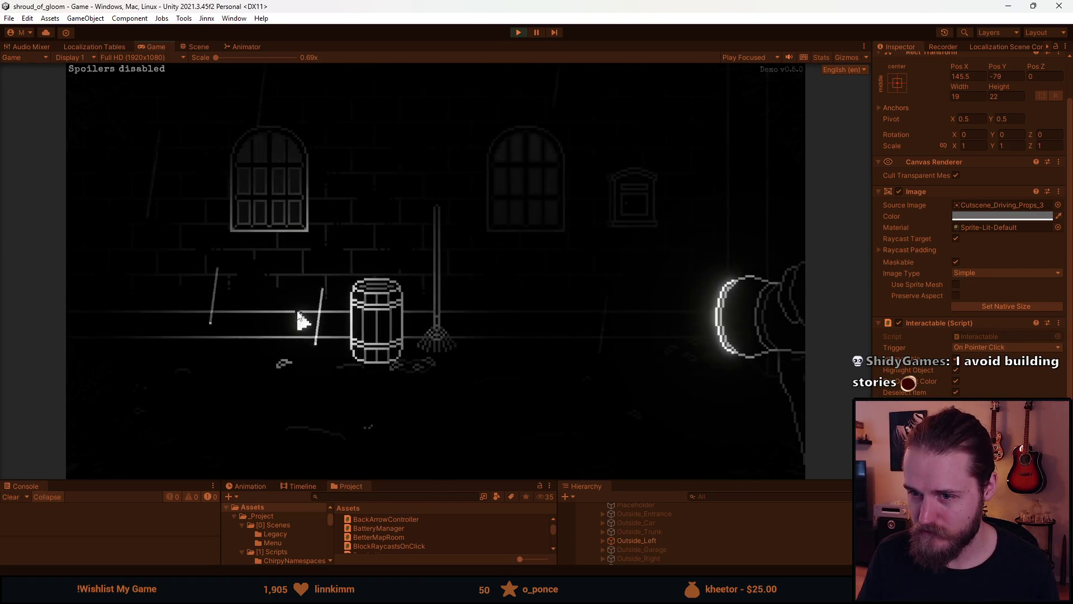
{"action": "left_click", "coordinate": [723, 251]}
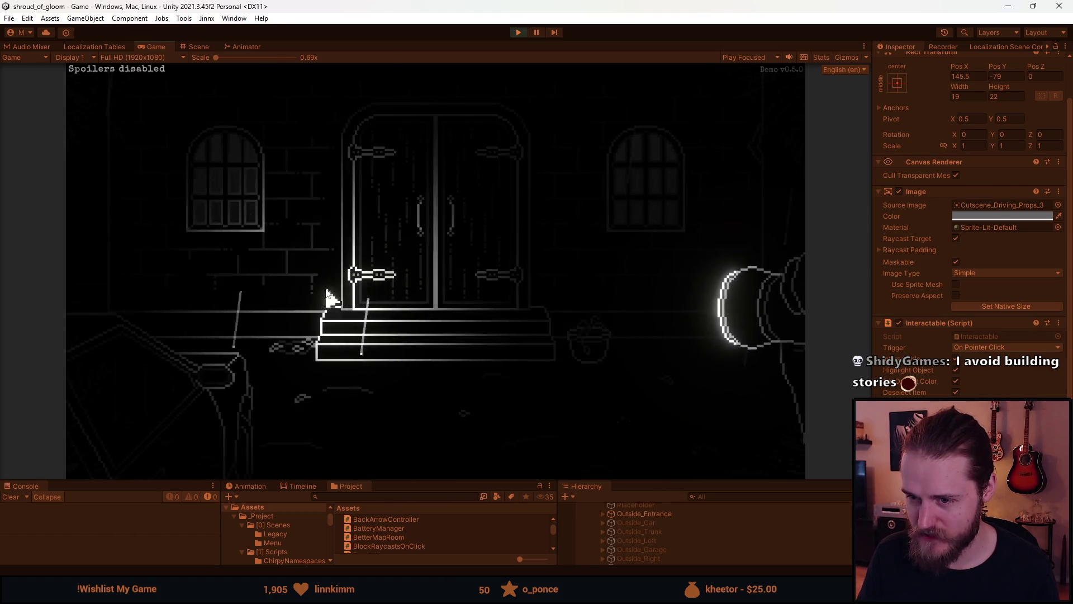
{"action": "left_click", "coordinate": [733, 223]}
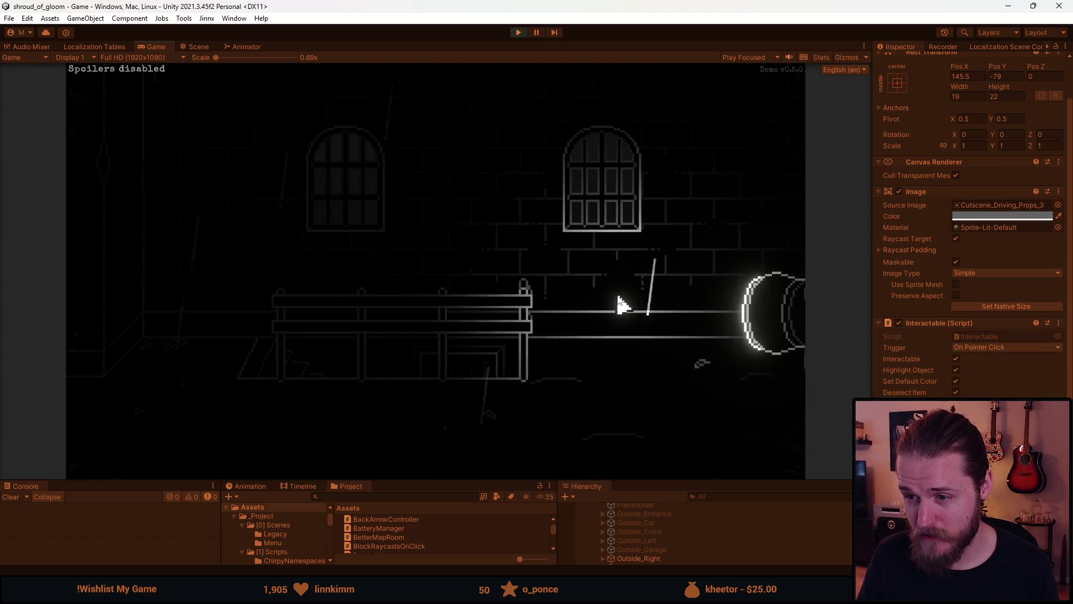
- Visit the neighbouring rooms and the mailbox close-up, head back to the garage, and pause the game
{"action": "left_click", "coordinate": [719, 228]}
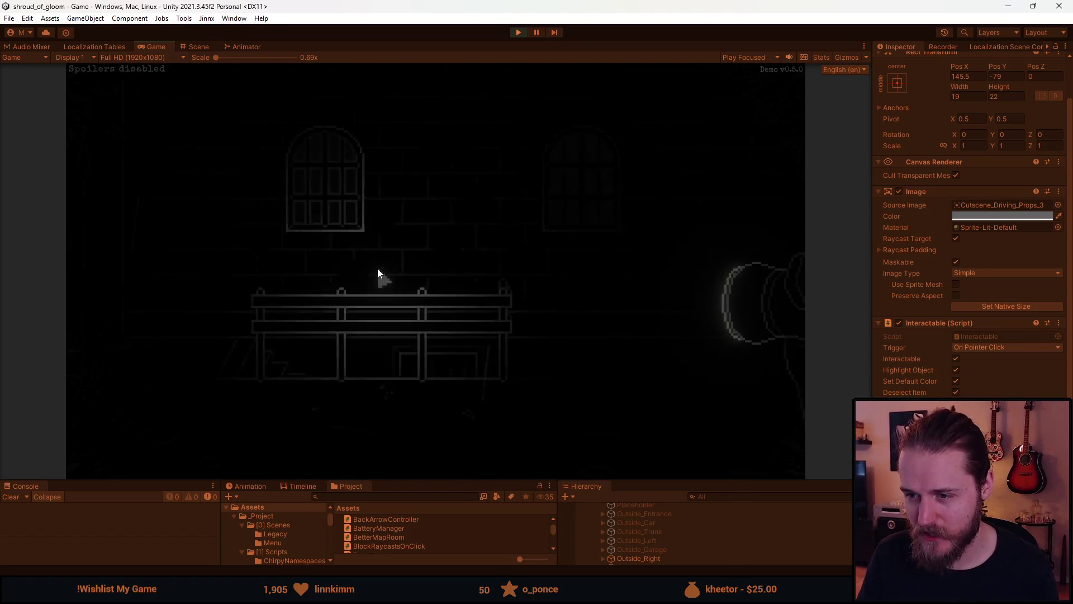
{"action": "left_click", "coordinate": [134, 318]}
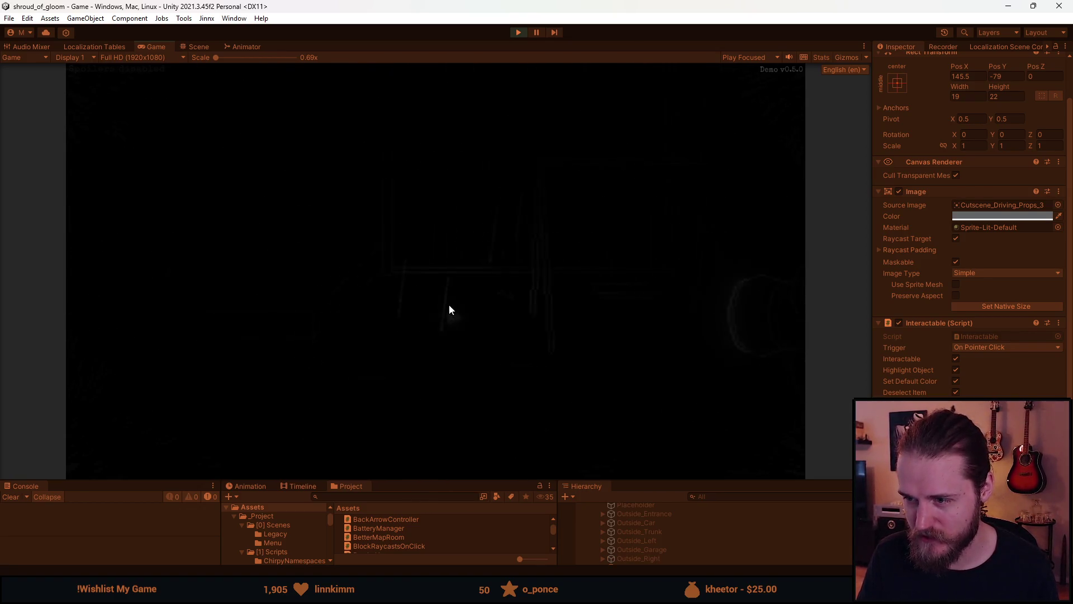
{"action": "left_click", "coordinate": [122, 287]}
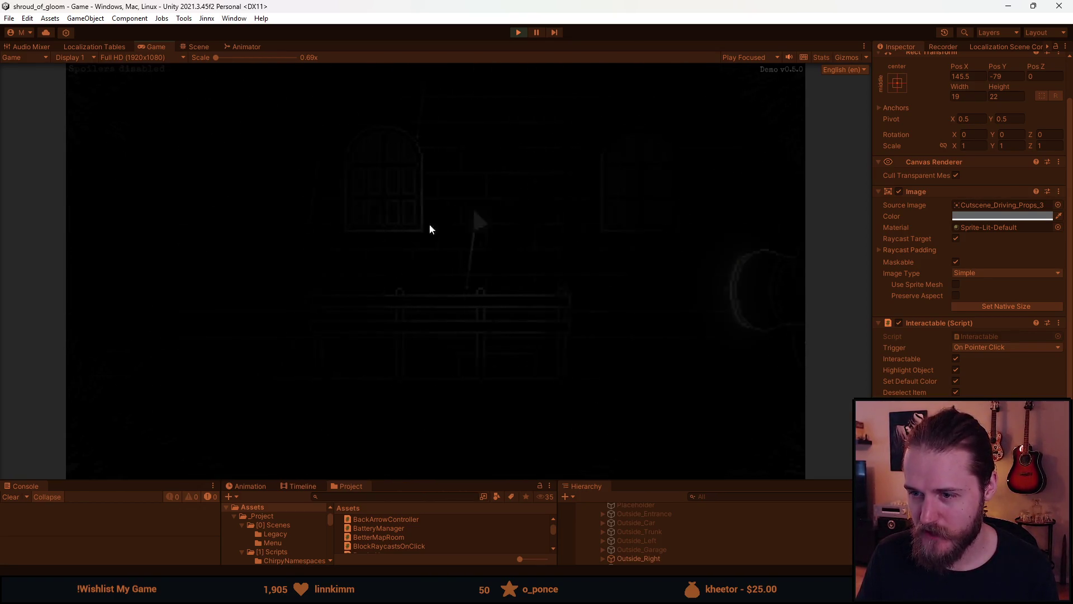
{"action": "left_click", "coordinate": [190, 284]}
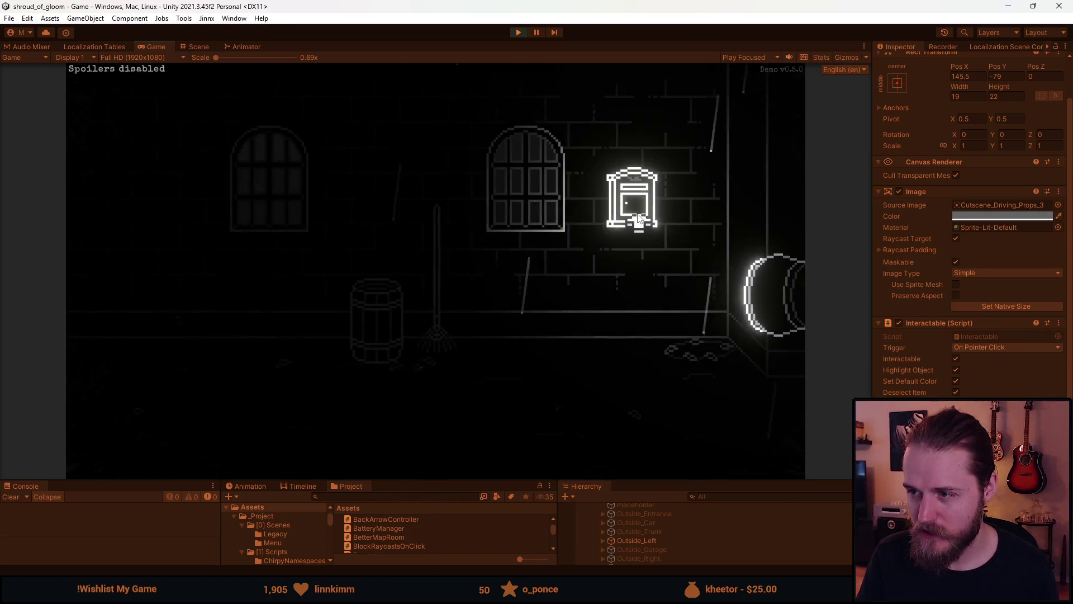
{"action": "left_click", "coordinate": [633, 226]}
{"action": "left_click", "coordinate": [434, 461]}
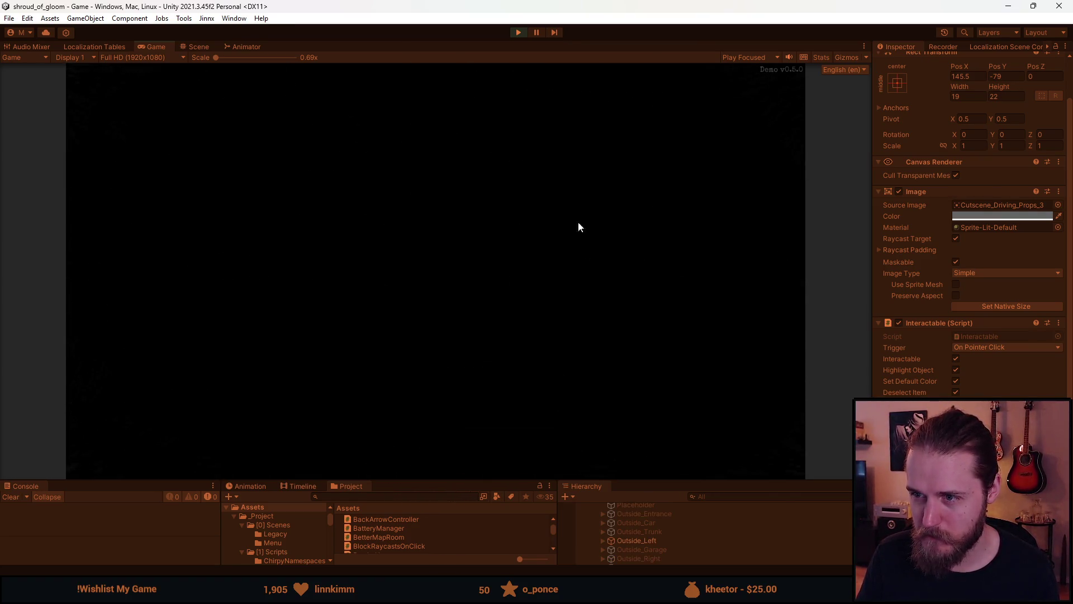
{"action": "left_click", "coordinate": [149, 316]}
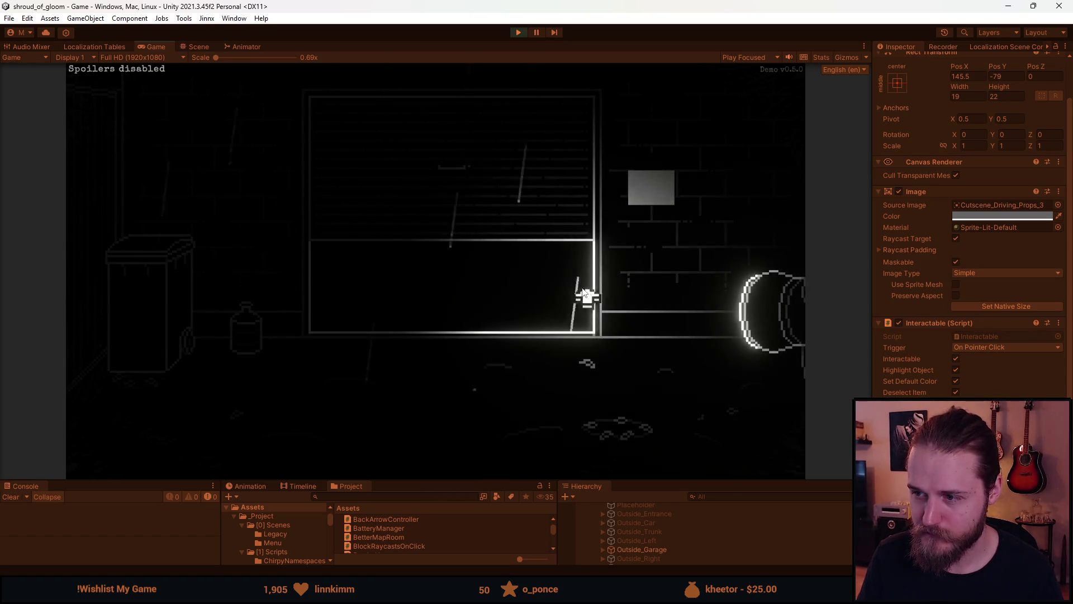
{"action": "key", "text": "Escape"}
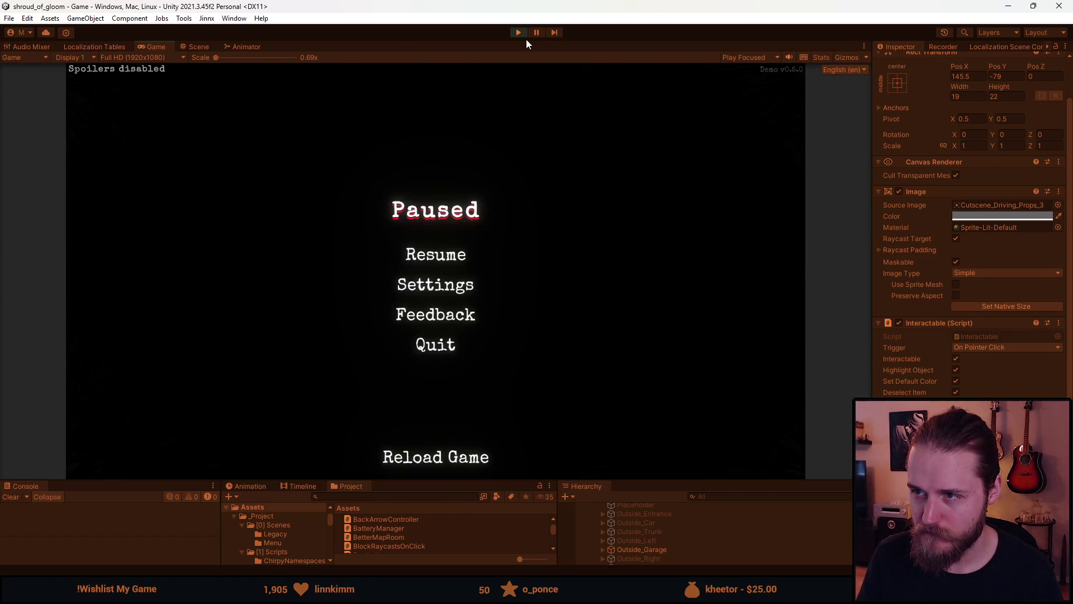
- Resume from the pause menu, pause again, and stop play mode with the editor's Pause button
{"action": "left_click", "coordinate": [446, 241]}
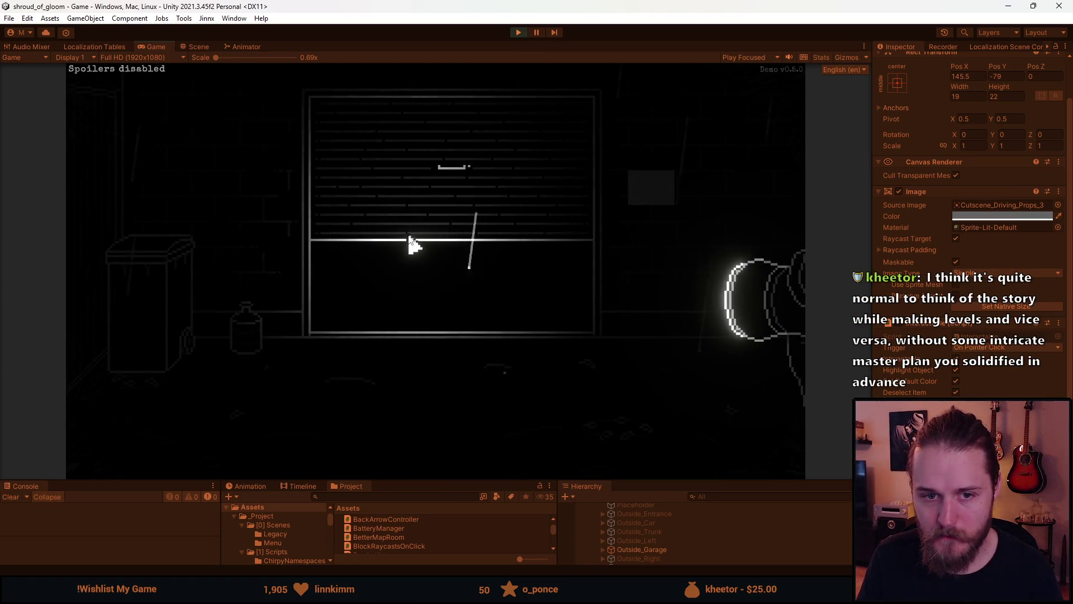
{"action": "key", "text": "Escape"}
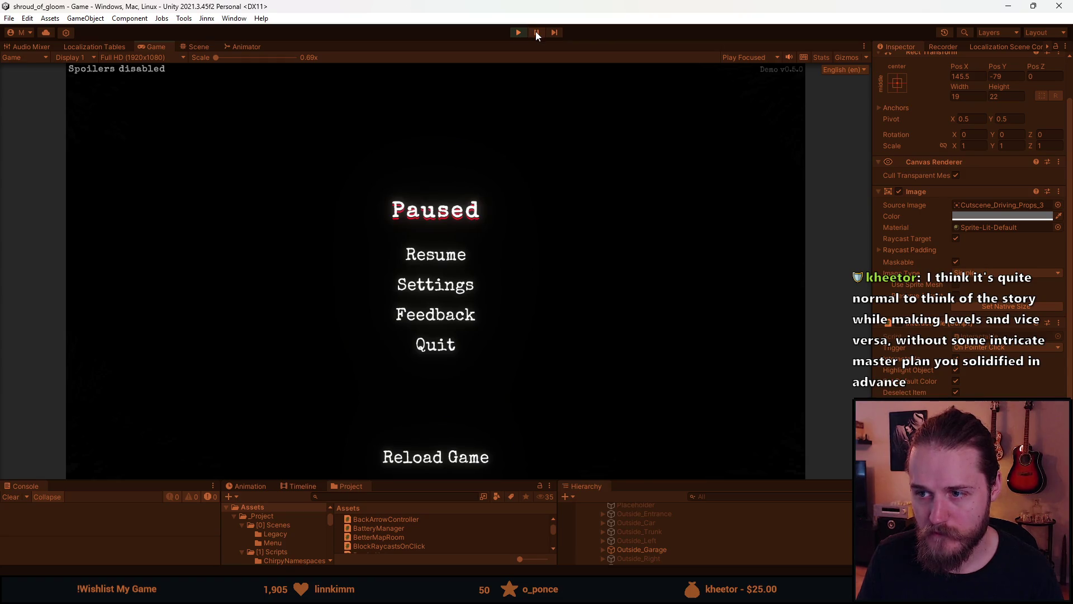
{"action": "left_click", "coordinate": [536, 31]}
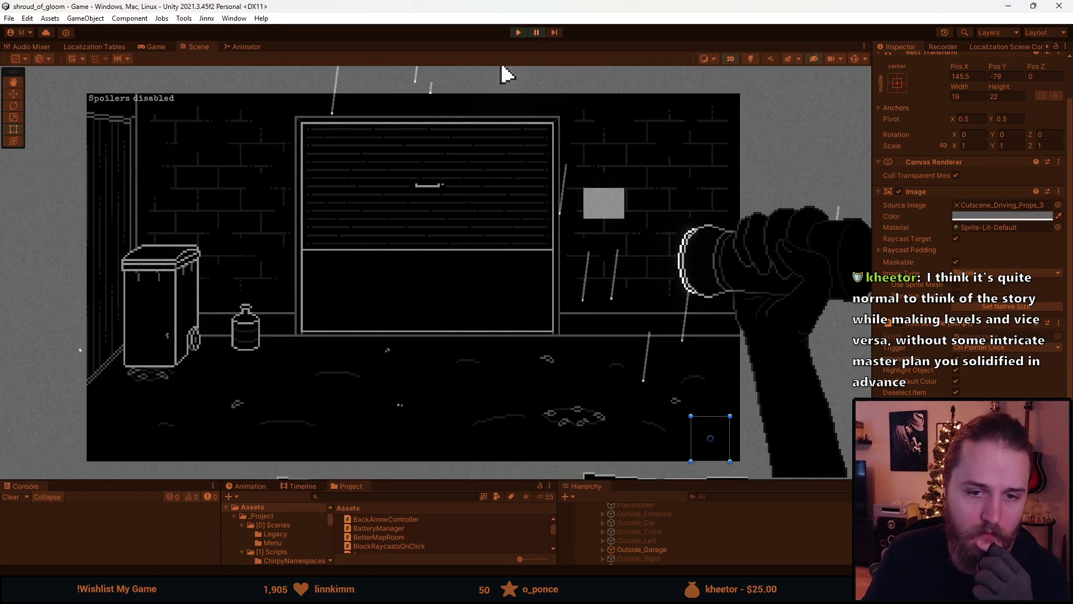
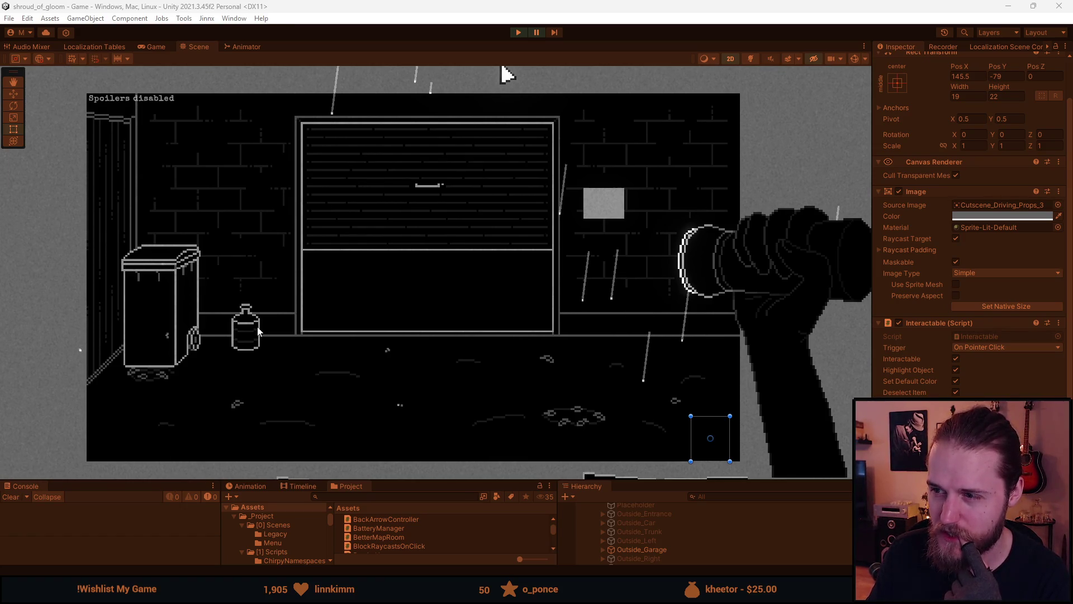
- Play-test the game, walking from the garage to the left room, entrance and back
{"action": "left_click", "coordinate": [518, 32]}
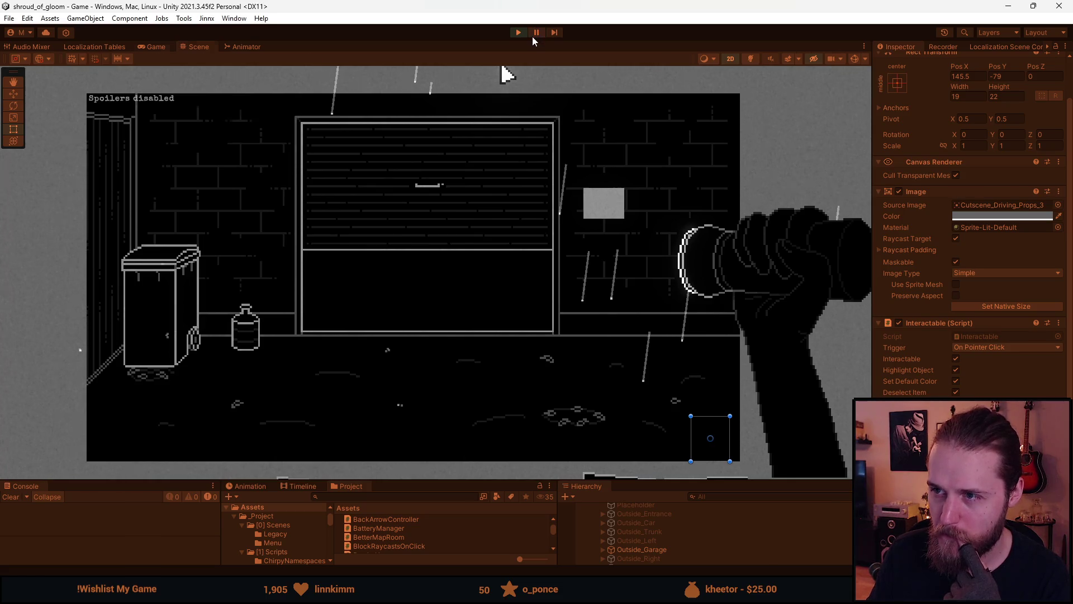
{"action": "left_click", "coordinate": [758, 184]}
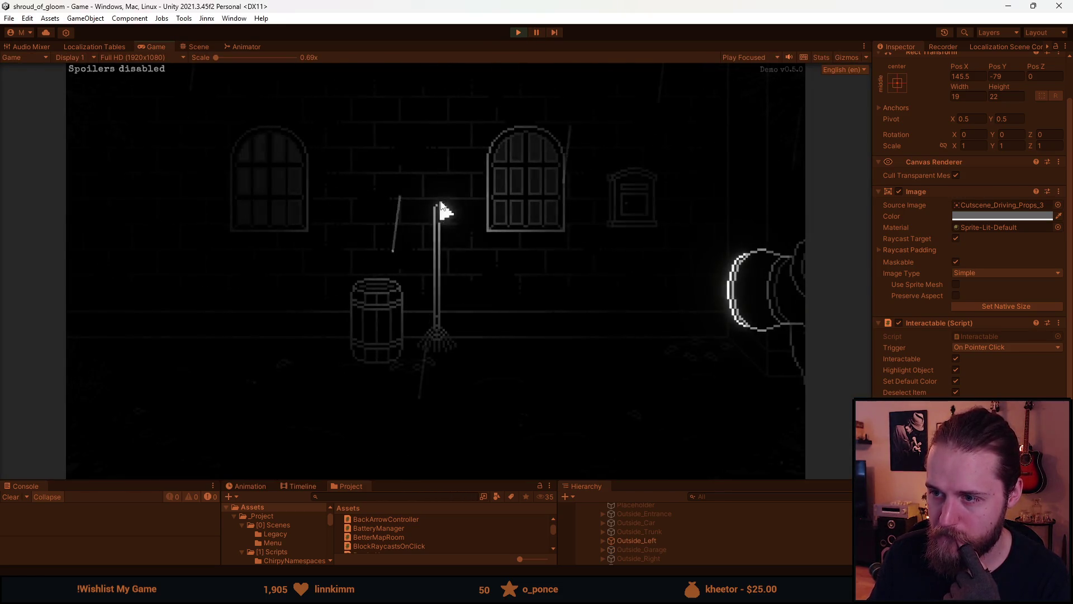
{"action": "left_click", "coordinate": [715, 231]}
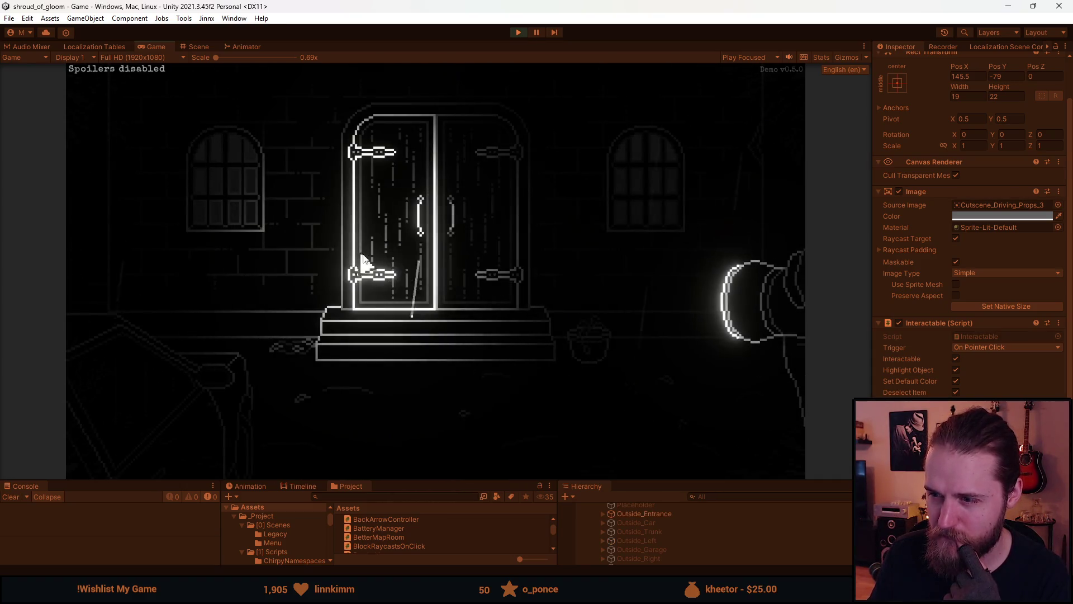
{"action": "left_click", "coordinate": [185, 234]}
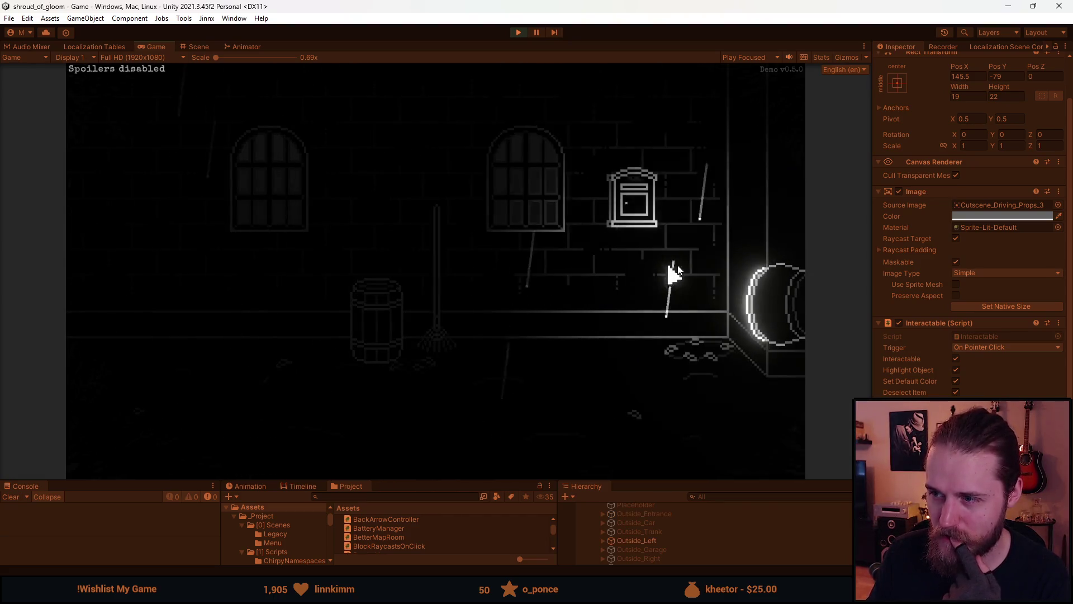
{"action": "left_click", "coordinate": [149, 242]}
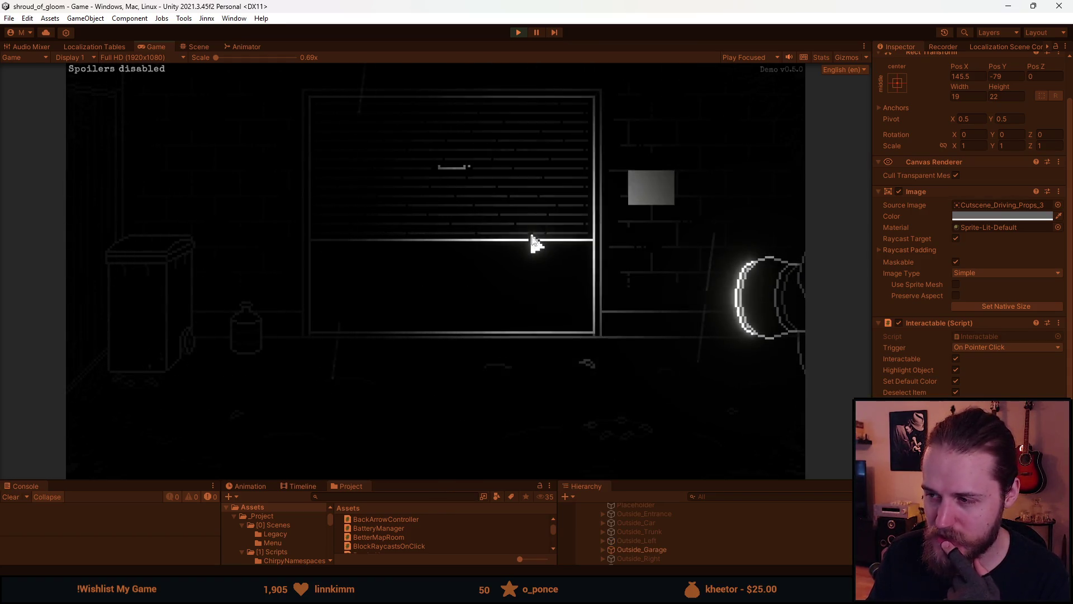
- Check the Main Floor map in the garage, then stop play-testing
{"action": "left_click", "coordinate": [596, 392]}
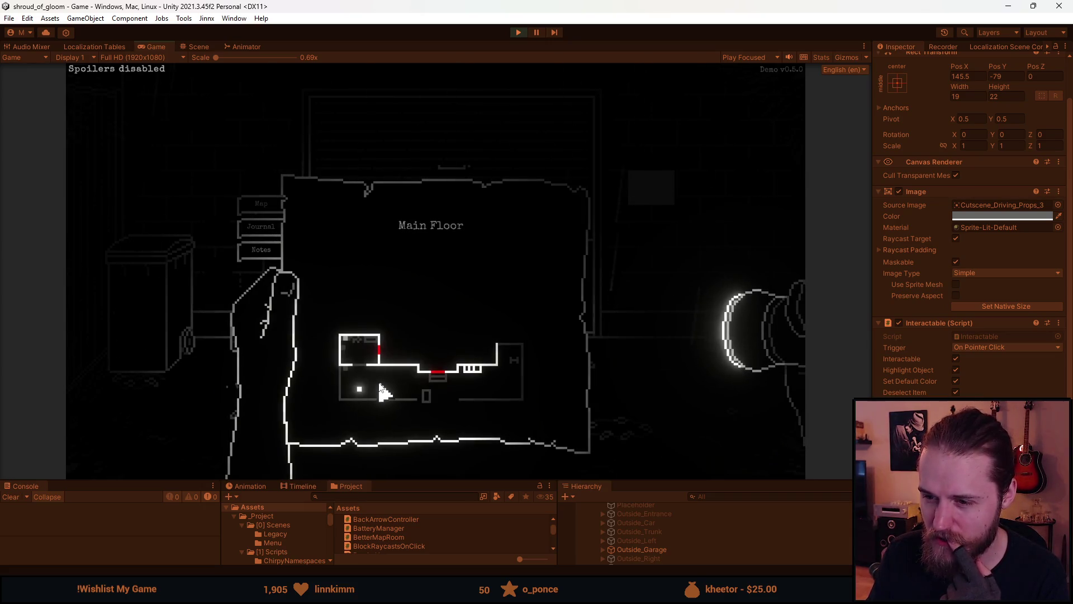
{"action": "left_click", "coordinate": [382, 391]}
{"action": "left_click", "coordinate": [701, 469]}
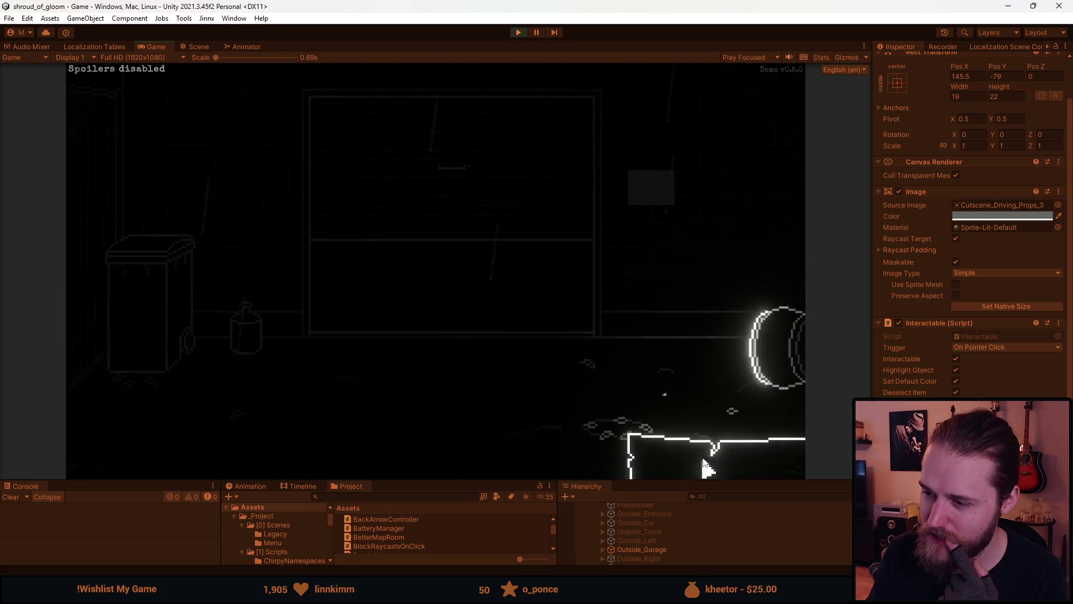
{"action": "left_click", "coordinate": [376, 375]}
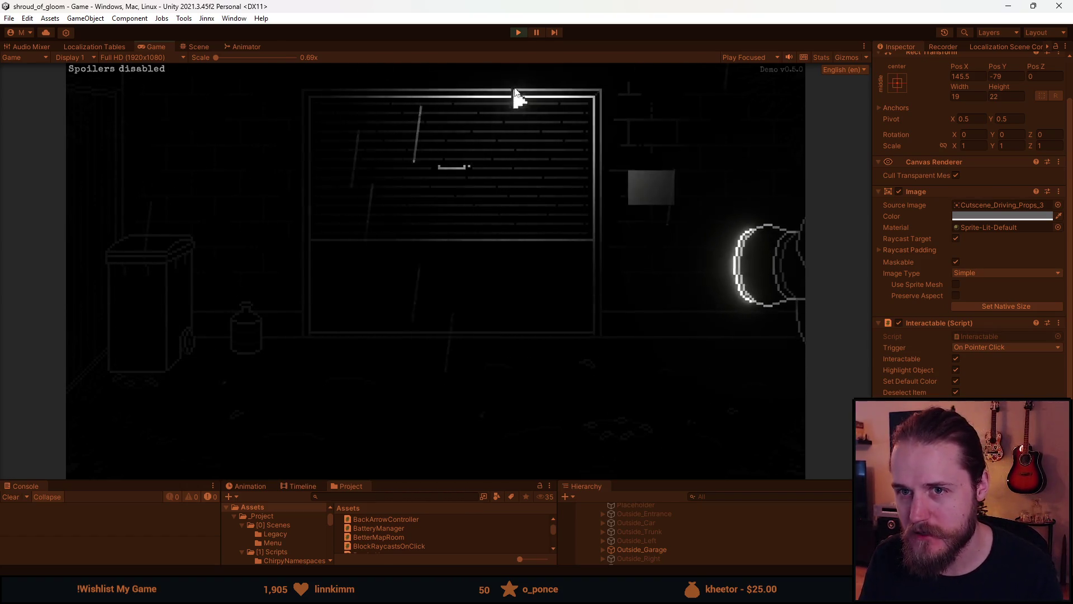
{"action": "key", "text": "Escape"}
{"action": "left_click", "coordinate": [519, 32]}
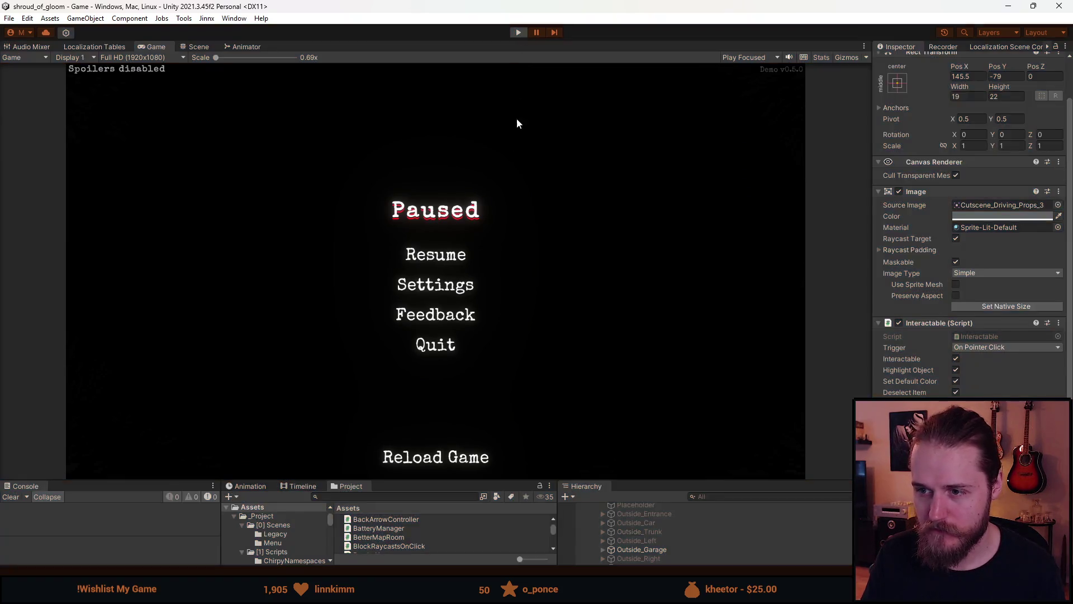
{"action": "left_click_drag", "start_coordinate": [471, 376], "coordinate": [457, 364]}
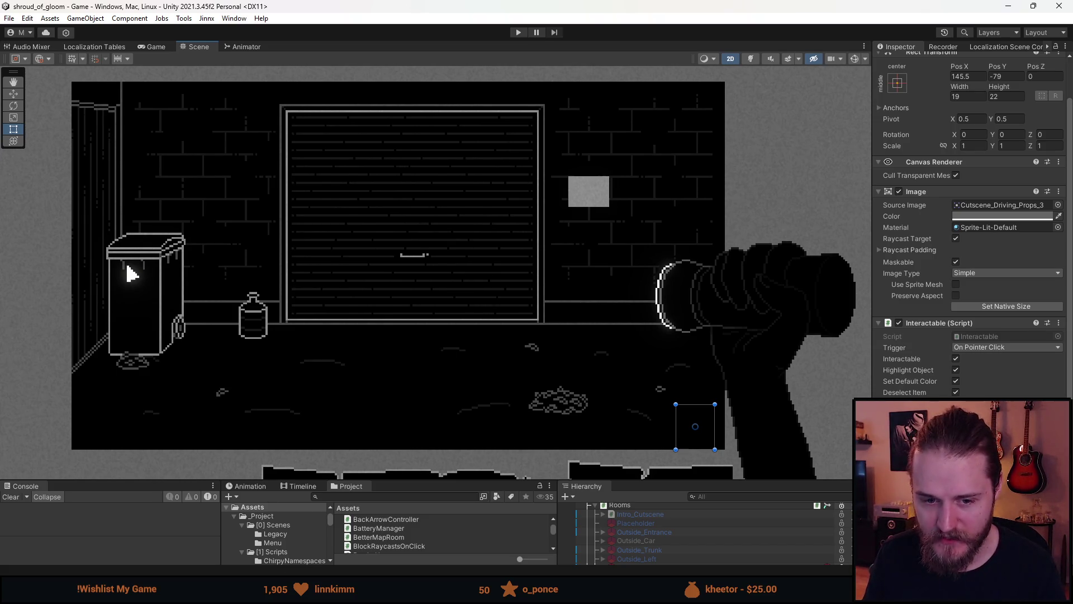
- In the garage sprite, try moving the upper cable's plug pieces, then undo the move
{"action": "key", "text": "alt+Tab"}
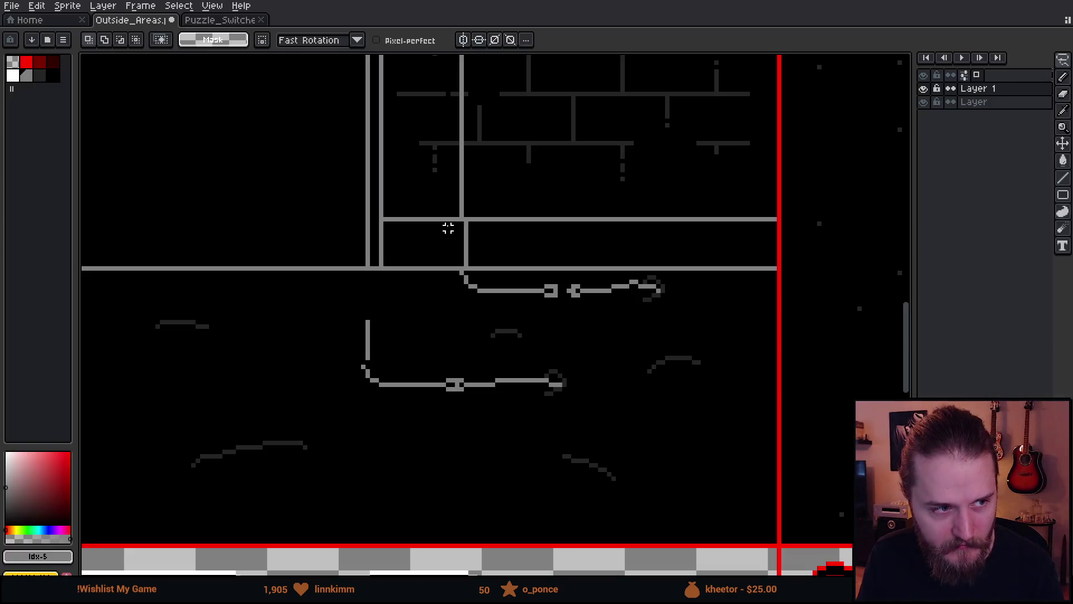
{"action": "mouse_move", "coordinate": [555, 196]}
{"action": "left_mouse_down"}
{"action": "mouse_move", "coordinate": [571, 192]}
{"action": "mouse_move", "coordinate": [540, 193]}
{"action": "left_mouse_up"}
{"action": "key", "text": "m"}
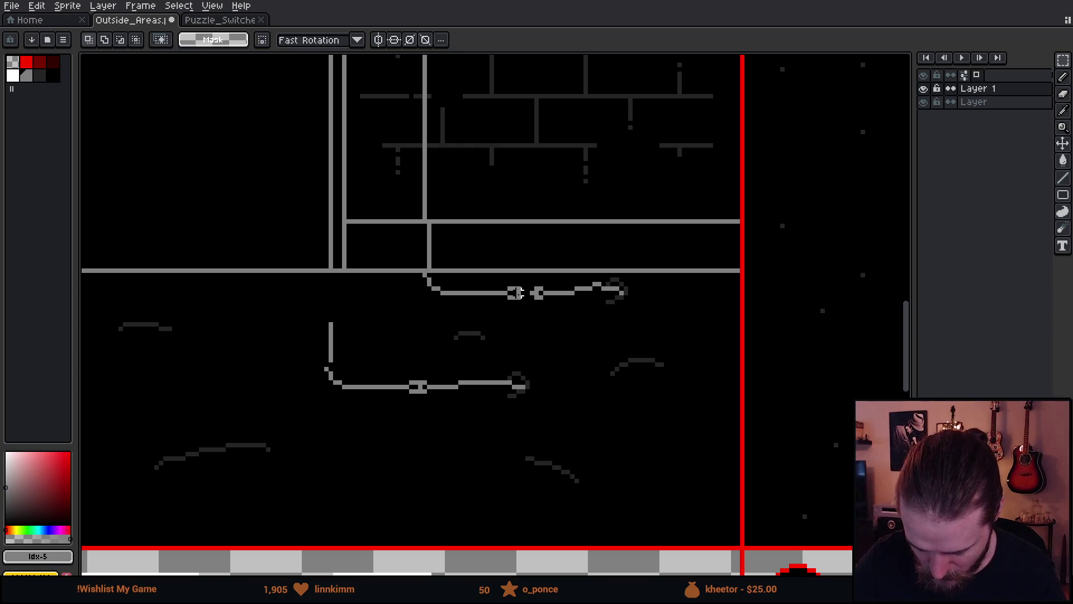
{"action": "mouse_move", "coordinate": [464, 243]}
{"action": "left_mouse_down"}
{"action": "mouse_move", "coordinate": [486, 314]}
{"action": "mouse_move", "coordinate": [561, 334]}
{"action": "mouse_move", "coordinate": [527, 318]}
{"action": "mouse_move", "coordinate": [525, 302]}
{"action": "left_mouse_up"}
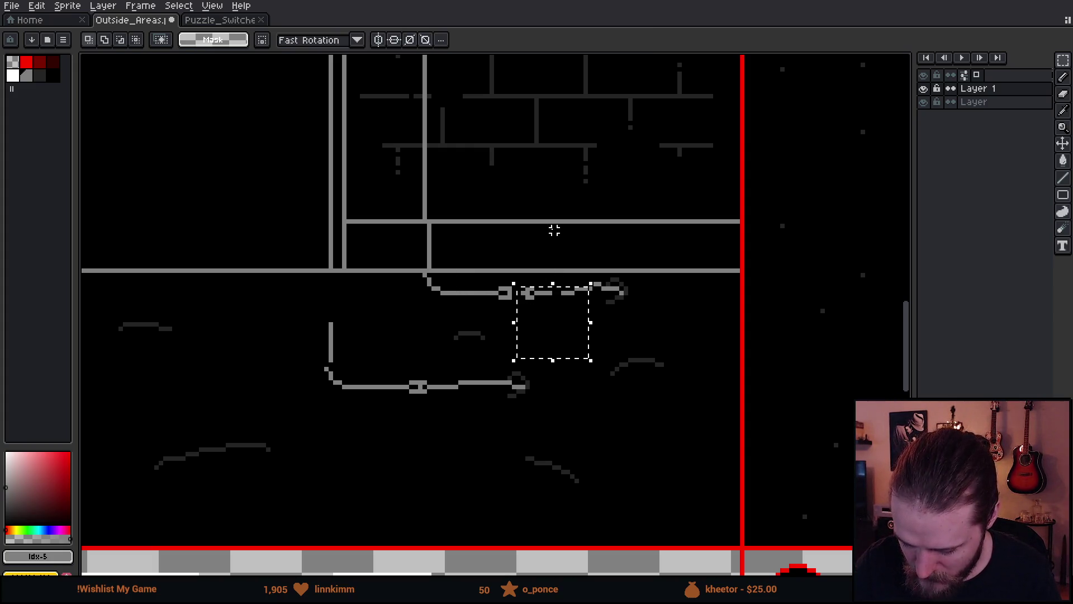
{"action": "key", "text": "ctrl+z"}
{"action": "key", "text": "ctrl+z"}
{"action": "key", "text": "ctrl+z"}
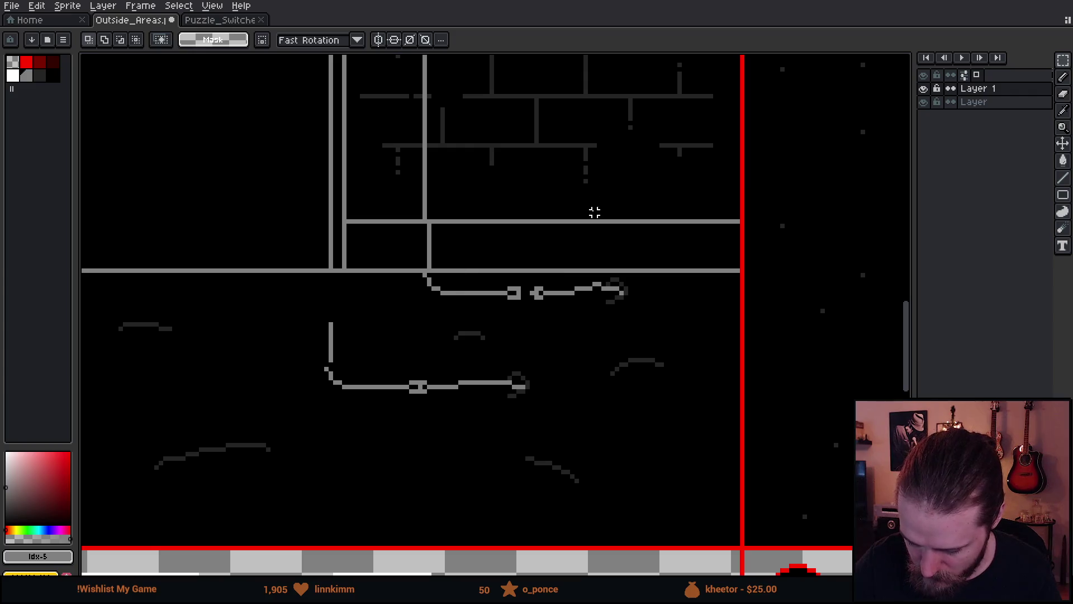
{"action": "mouse_move", "coordinate": [479, 258]}
{"action": "left_mouse_down"}
{"action": "mouse_move", "coordinate": [564, 320]}
{"action": "mouse_move", "coordinate": [514, 302]}
{"action": "left_mouse_up"}
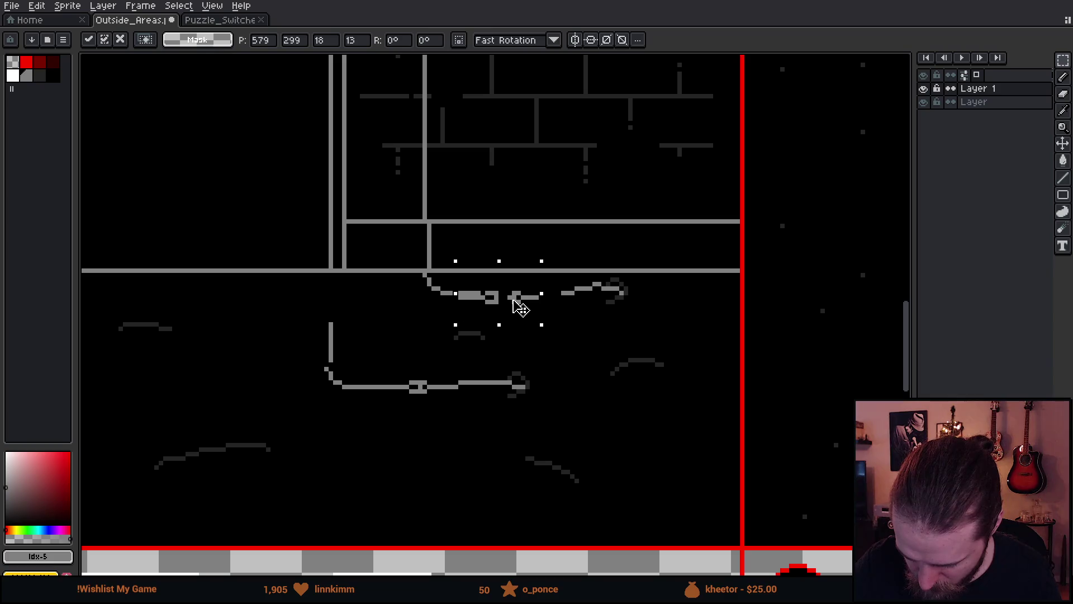
{"action": "key", "text": "ctrl+z"}
{"action": "key", "text": "ctrl+d"}
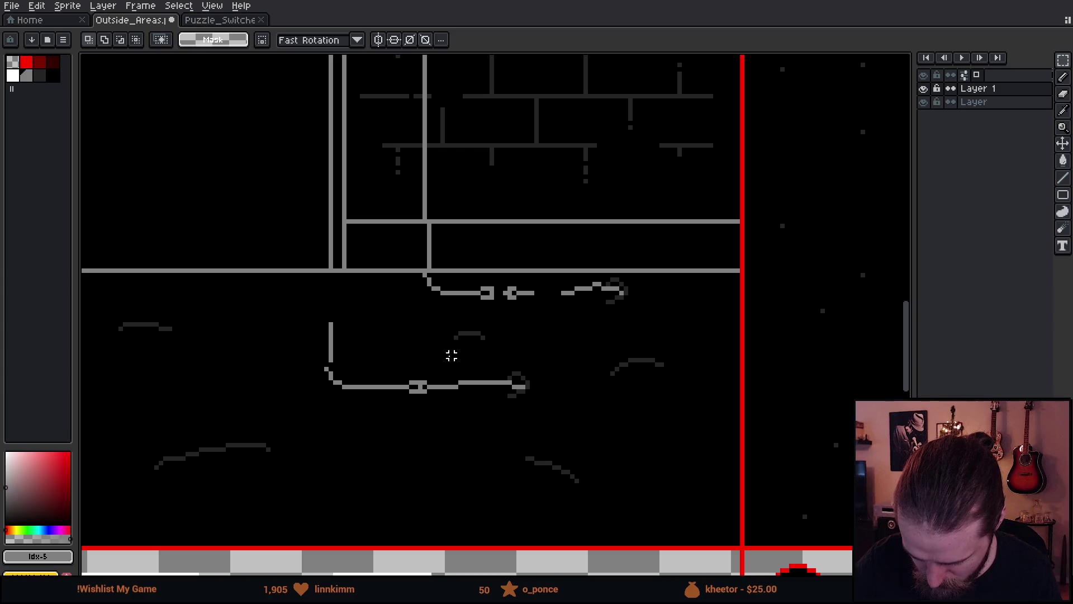
- Delete the lower cable's middle, shift its left end, and copy the upper plug onto it
{"action": "left_click_drag", "start_coordinate": [367, 360], "coordinate": [444, 417]}
{"action": "key", "text": "Delete"}
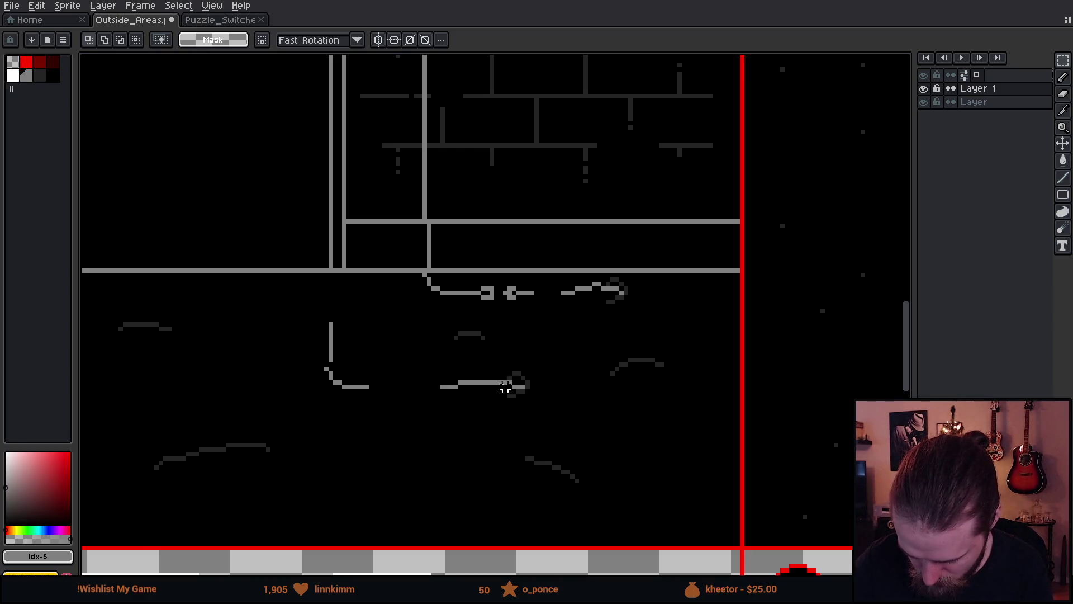
{"action": "mouse_move", "coordinate": [437, 279]}
{"action": "left_mouse_down"}
{"action": "mouse_move", "coordinate": [495, 320]}
{"action": "mouse_move", "coordinate": [387, 393]}
{"action": "left_mouse_up"}
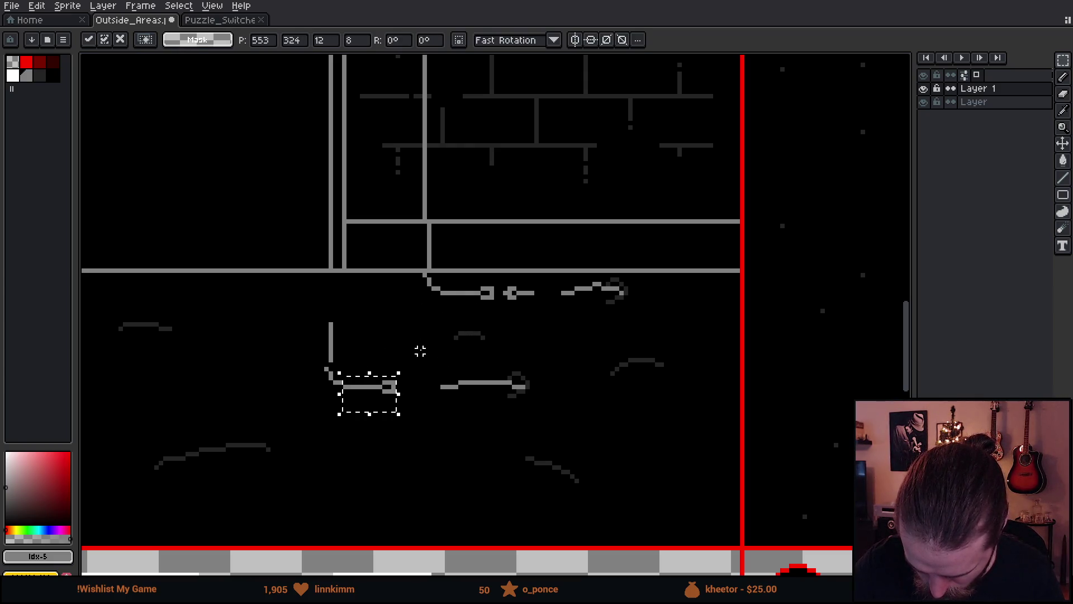
{"action": "left_click", "coordinate": [426, 346]}
{"action": "mouse_move", "coordinate": [504, 279]}
{"action": "left_mouse_down"}
{"action": "mouse_move", "coordinate": [546, 324]}
{"action": "mouse_move", "coordinate": [453, 364]}
{"action": "mouse_move", "coordinate": [420, 410]}
{"action": "left_mouse_up"}
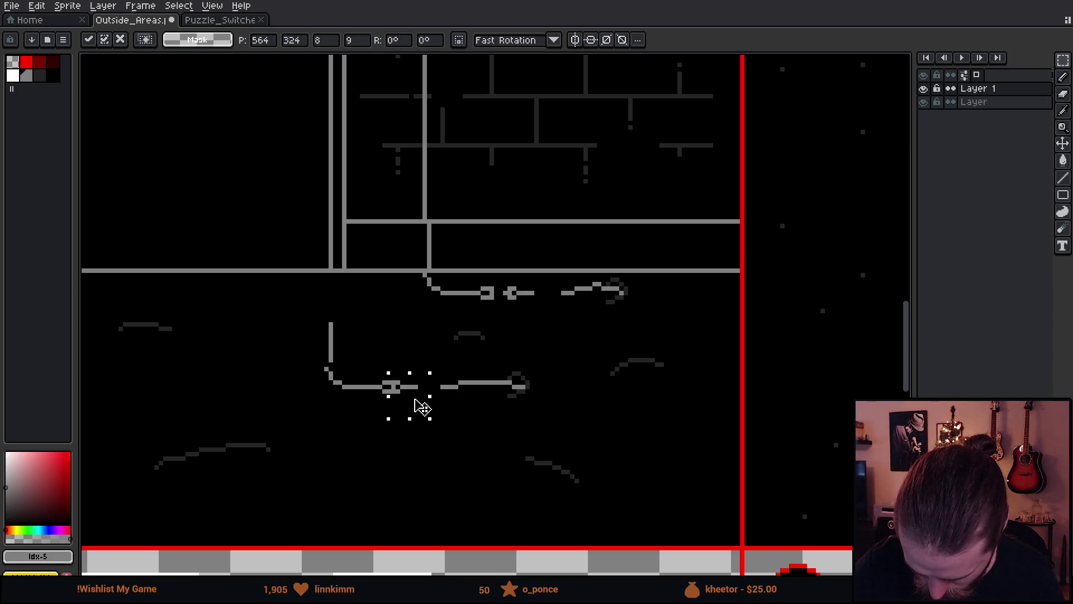
{"action": "left_click", "coordinate": [464, 409]}
- Draw pixels with the pencil to fill the gap in the upper cable
{"action": "key", "text": "b"}
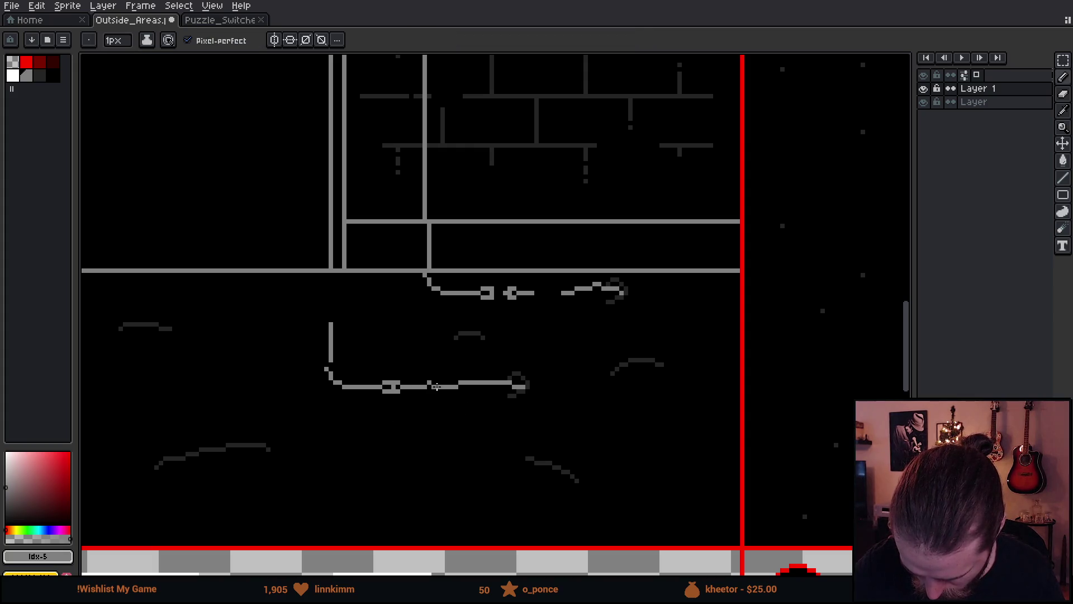
{"action": "key", "text": "e"}
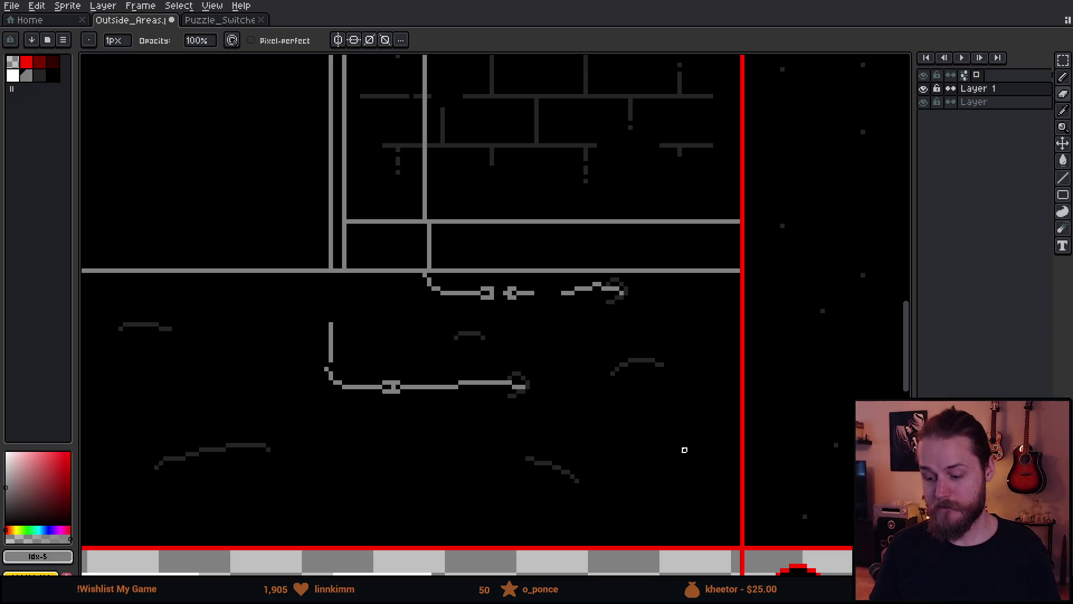
{"action": "key", "text": "b"}
{"action": "mouse_move", "coordinate": [537, 292]}
{"action": "left_mouse_down"}
{"action": "mouse_move", "coordinate": [565, 292]}
{"action": "mouse_move", "coordinate": [591, 363]}
{"action": "mouse_move", "coordinate": [582, 371]}
{"action": "mouse_move", "coordinate": [700, 384]}
{"action": "mouse_move", "coordinate": [740, 412]}
{"action": "left_mouse_up"}
- Remove the wall switch box and its cables from the garage art and switch to Puzzle_Switches
{"action": "scroll", "coordinate": [604, 376], "scroll_direction": "down", "scroll_amount": 2}
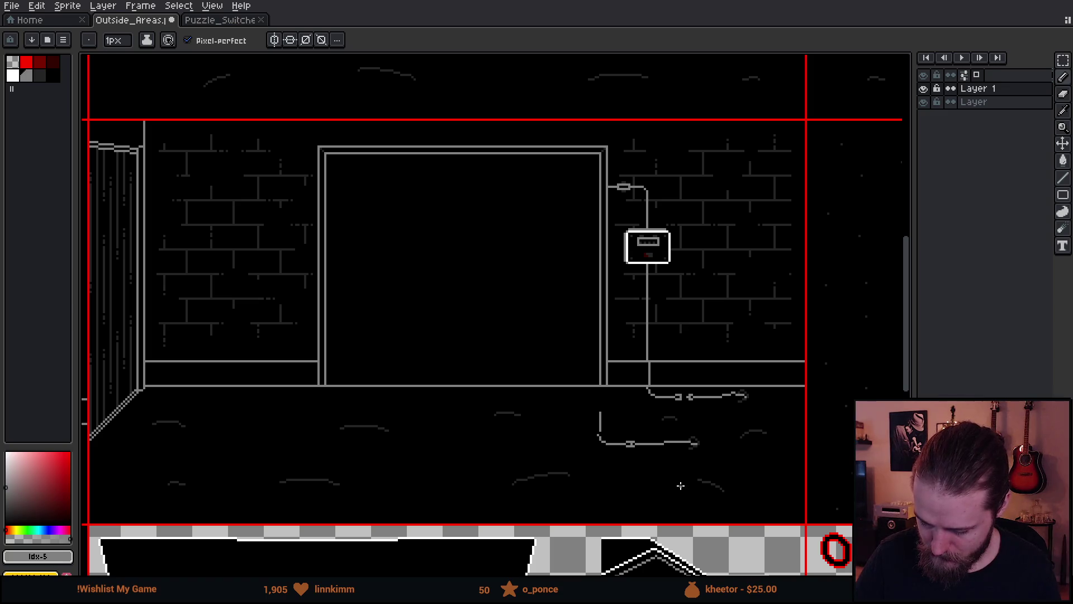
{"action": "key", "text": "m"}
{"action": "left_click_drag", "start_coordinate": [490, 136], "coordinate": [776, 488]}
{"action": "key", "text": "Delete"}
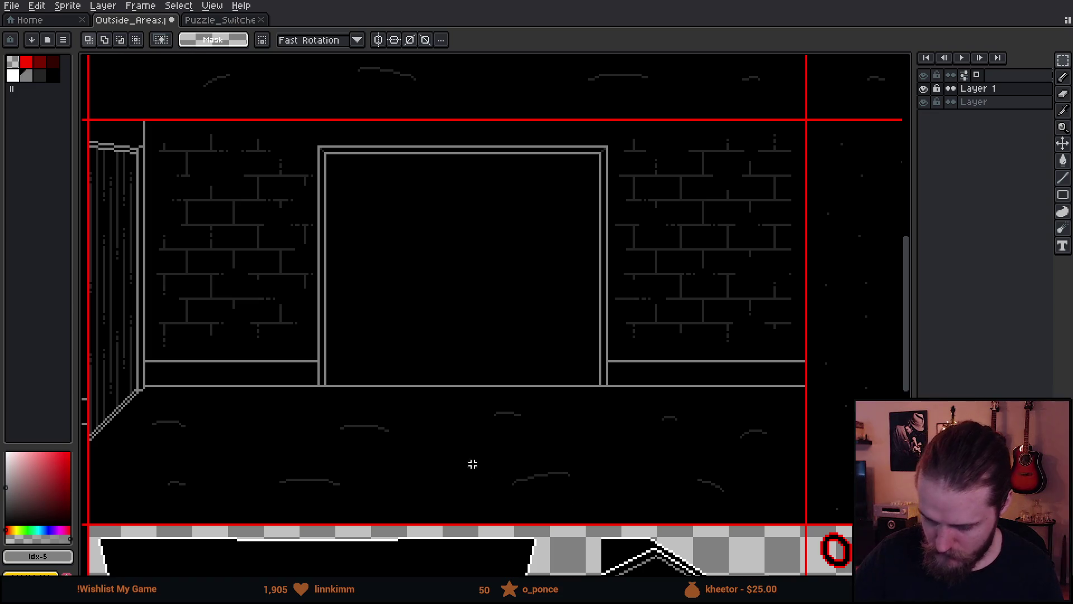
{"action": "left_click", "coordinate": [229, 21]}
{"action": "mouse_move", "coordinate": [681, 353]}
{"action": "left_mouse_down"}
{"action": "mouse_move", "coordinate": [581, 358]}
{"action": "mouse_move", "coordinate": [341, 342]}
{"action": "left_mouse_up"}
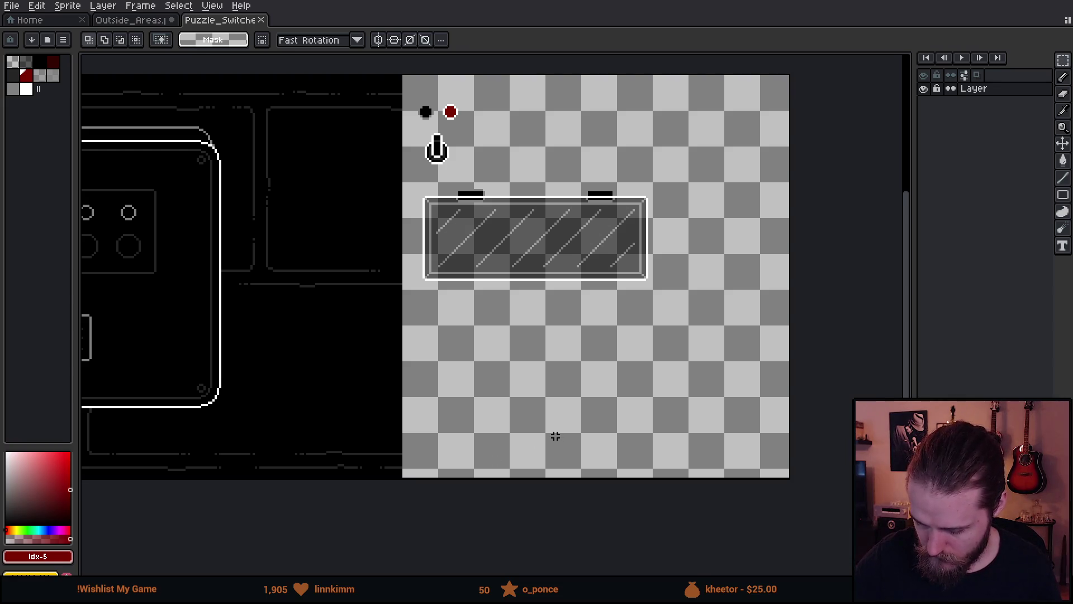
- Move the glass cover to the top and paste the switch box with cables below it
{"action": "mouse_move", "coordinate": [413, 179]}
{"action": "left_mouse_down"}
{"action": "mouse_move", "coordinate": [463, 254]}
{"action": "mouse_move", "coordinate": [699, 330]}
{"action": "left_mouse_up"}
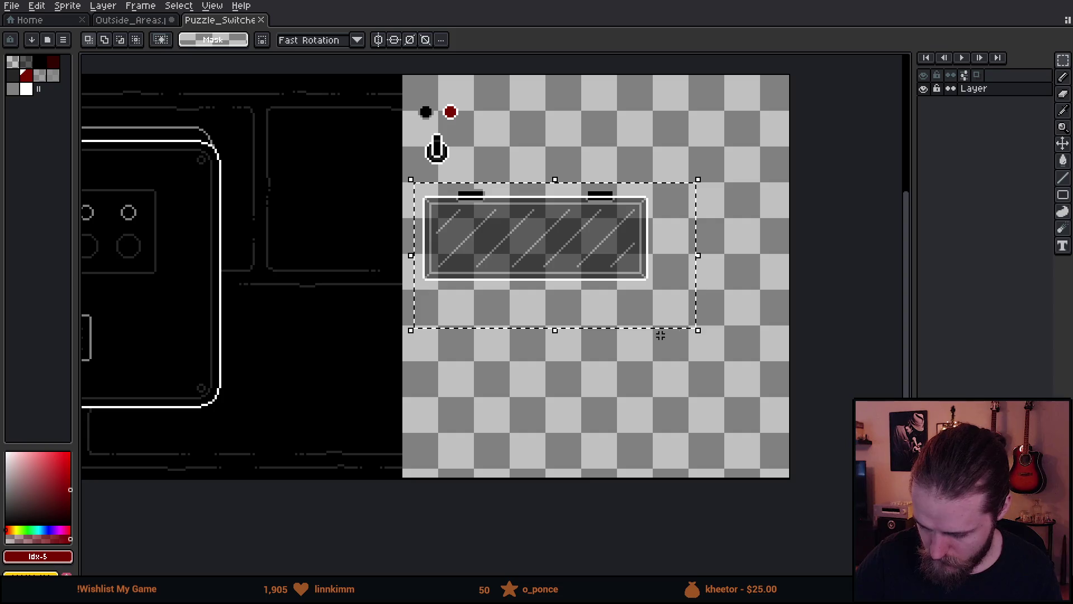
{"action": "mouse_move", "coordinate": [561, 256]}
{"action": "left_mouse_down"}
{"action": "mouse_move", "coordinate": [572, 264]}
{"action": "mouse_move", "coordinate": [658, 148]}
{"action": "left_mouse_up"}
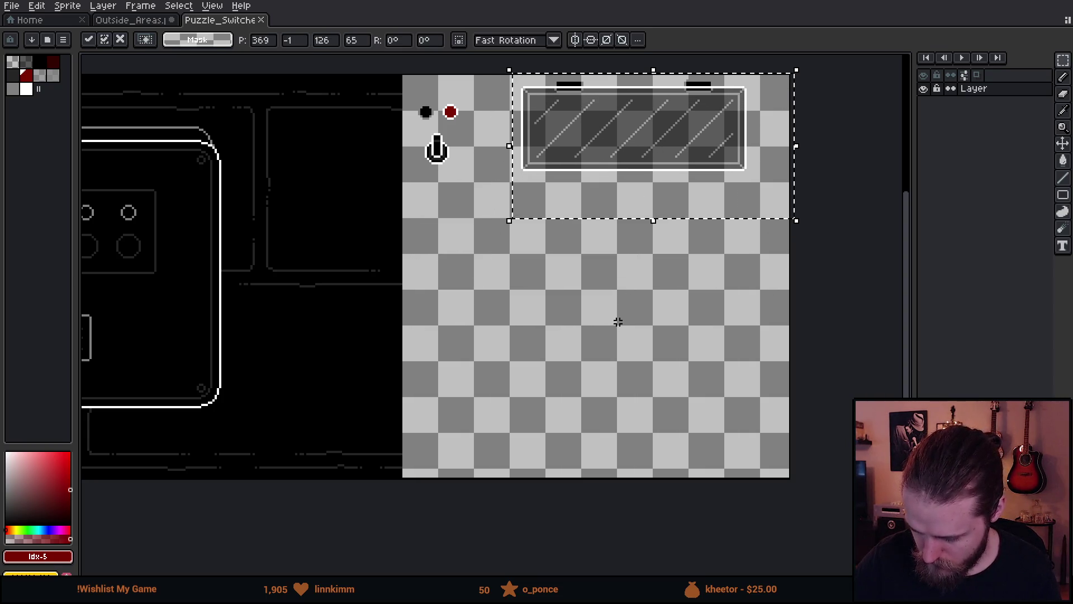
{"action": "left_click", "coordinate": [617, 323]}
{"action": "key", "text": "ctrl+v"}
{"action": "mouse_move", "coordinate": [578, 297]}
{"action": "left_mouse_down"}
{"action": "mouse_move", "coordinate": [578, 312]}
{"action": "mouse_move", "coordinate": [625, 320]}
{"action": "mouse_move", "coordinate": [627, 331]}
{"action": "mouse_move", "coordinate": [669, 307]}
{"action": "left_mouse_up"}
{"action": "left_click", "coordinate": [714, 297]}
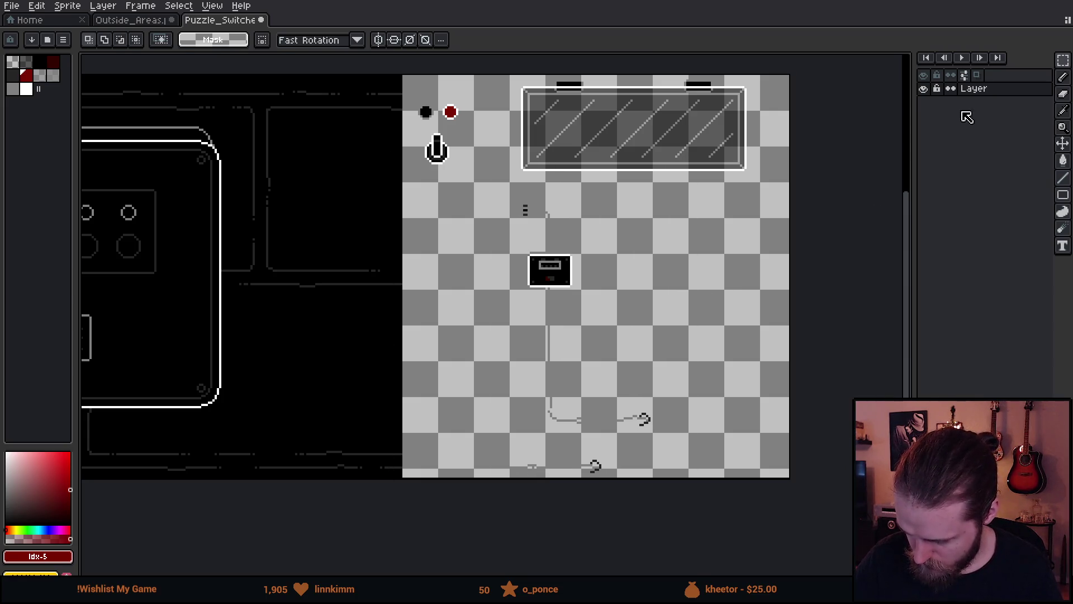
- Add Layer 1 beneath the existing layer and fill its background dark purple
{"action": "key", "text": "shift+n"}
{"action": "double_click", "coordinate": [1008, 89]}
{"action": "left_click_drag", "start_coordinate": [1010, 90], "coordinate": [1001, 106]}
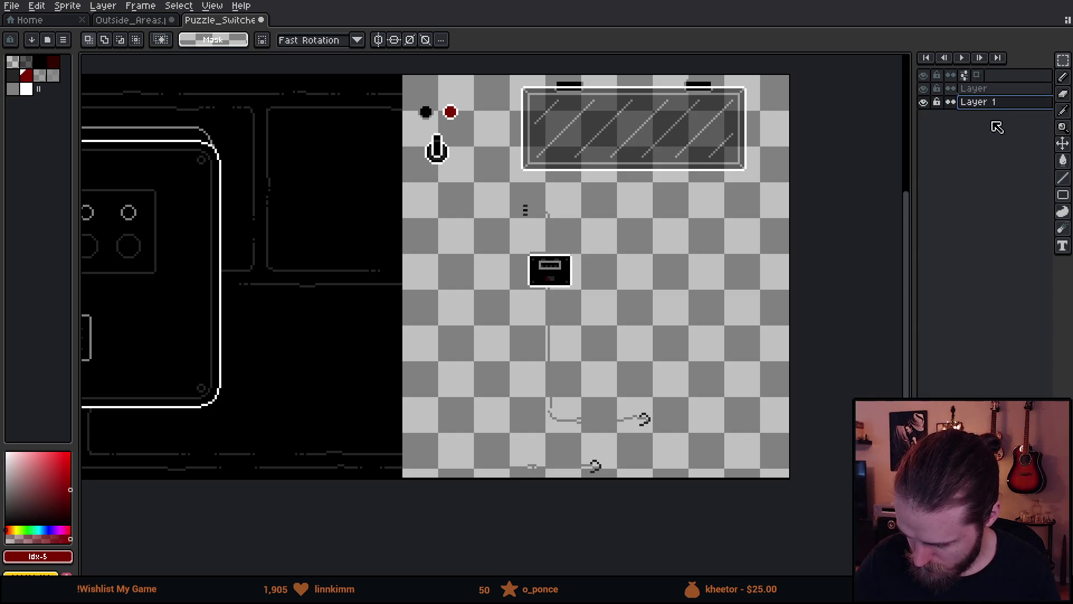
{"action": "left_click", "coordinate": [46, 503]}
{"action": "left_click", "coordinate": [63, 528]}
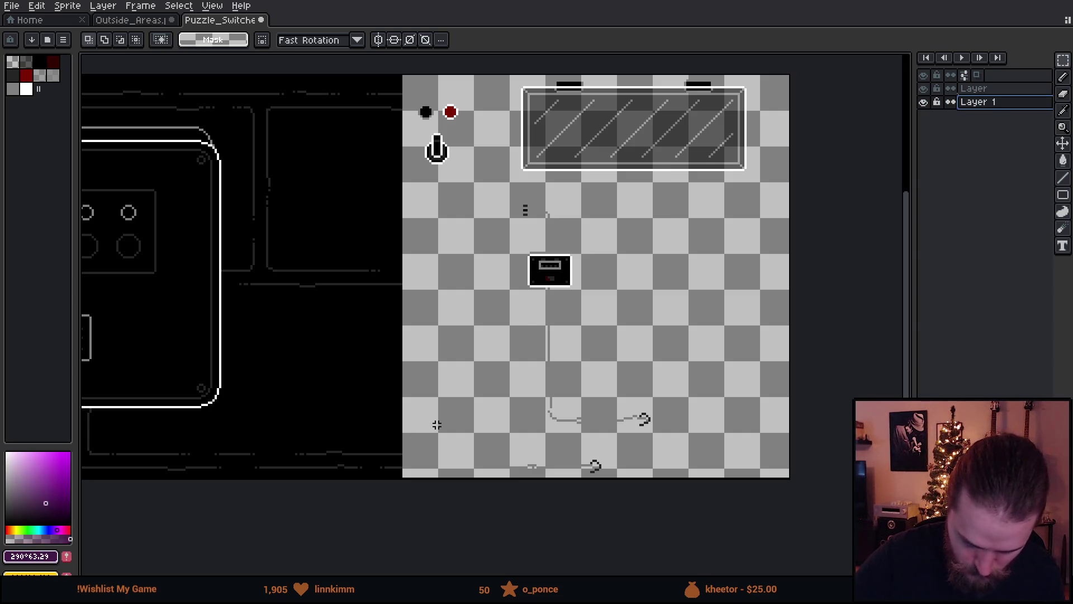
{"action": "key", "text": "g"}
{"action": "left_click", "coordinate": [643, 416]}
- Make the Layer layer active and take the grey wire colour for the pencil
{"action": "left_click", "coordinate": [1000, 91]}
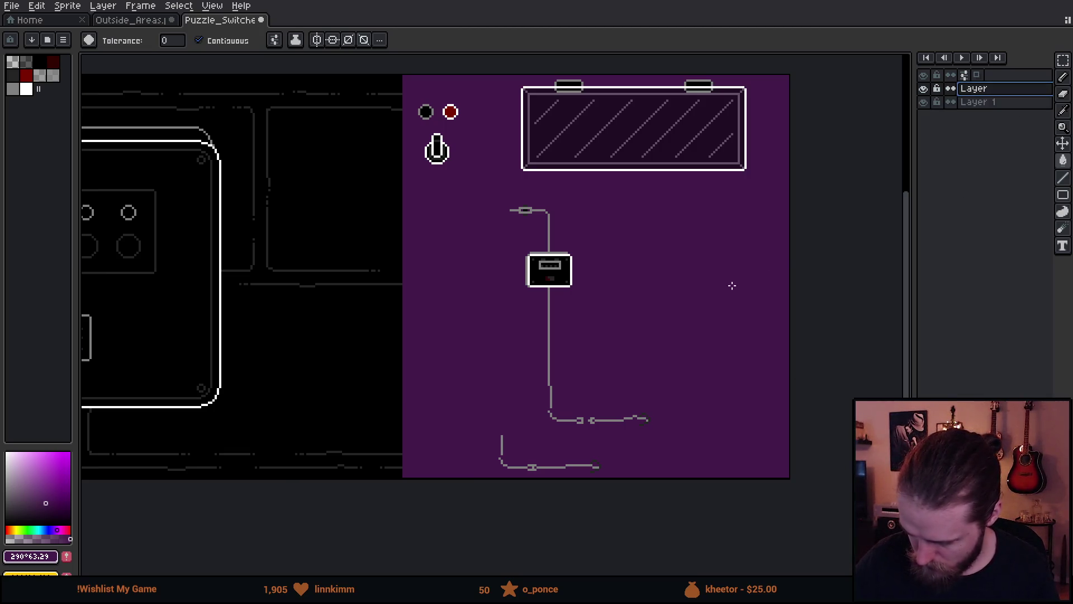
{"action": "scroll", "coordinate": [603, 297], "scroll_direction": "down", "scroll_amount": 1}
{"action": "scroll", "coordinate": [603, 297], "scroll_direction": "right", "scroll_amount": 1}
{"action": "scroll", "coordinate": [601, 297], "scroll_direction": "up", "scroll_amount": 2}
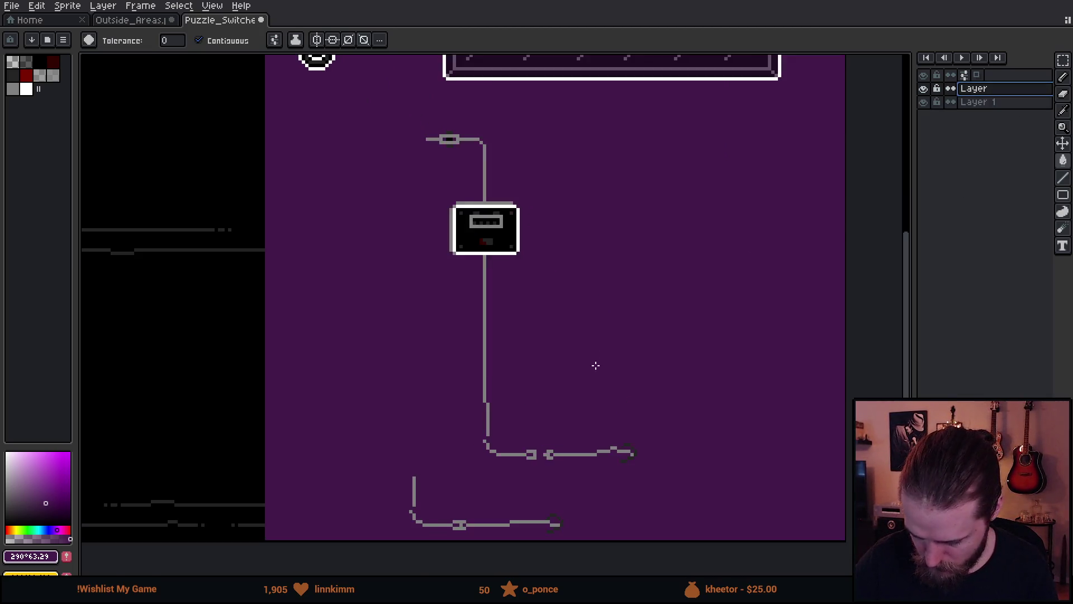
{"action": "left_click_drag", "start_coordinate": [568, 403], "coordinate": [615, 270]}
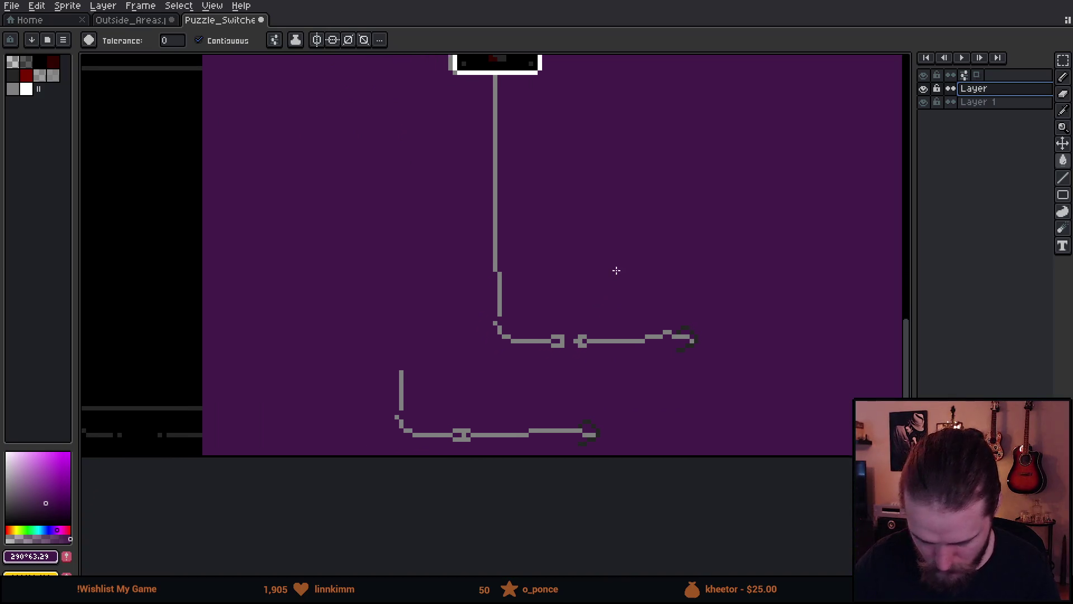
{"action": "scroll", "coordinate": [537, 329], "scroll_direction": "up", "scroll_amount": 2}
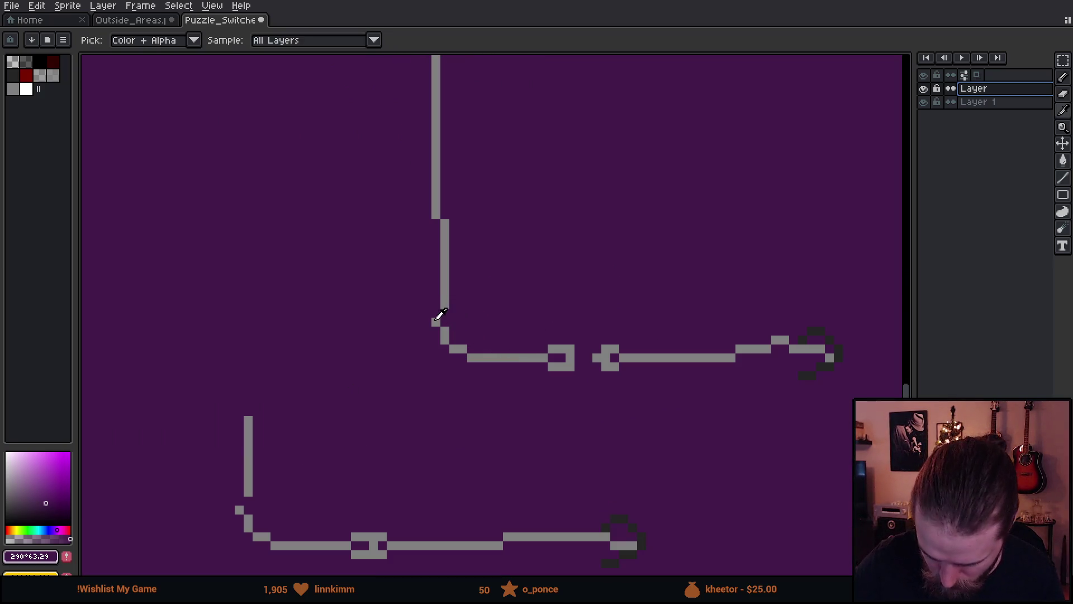
{"action": "left_click", "coordinate": [435, 323], "text": "alt"}
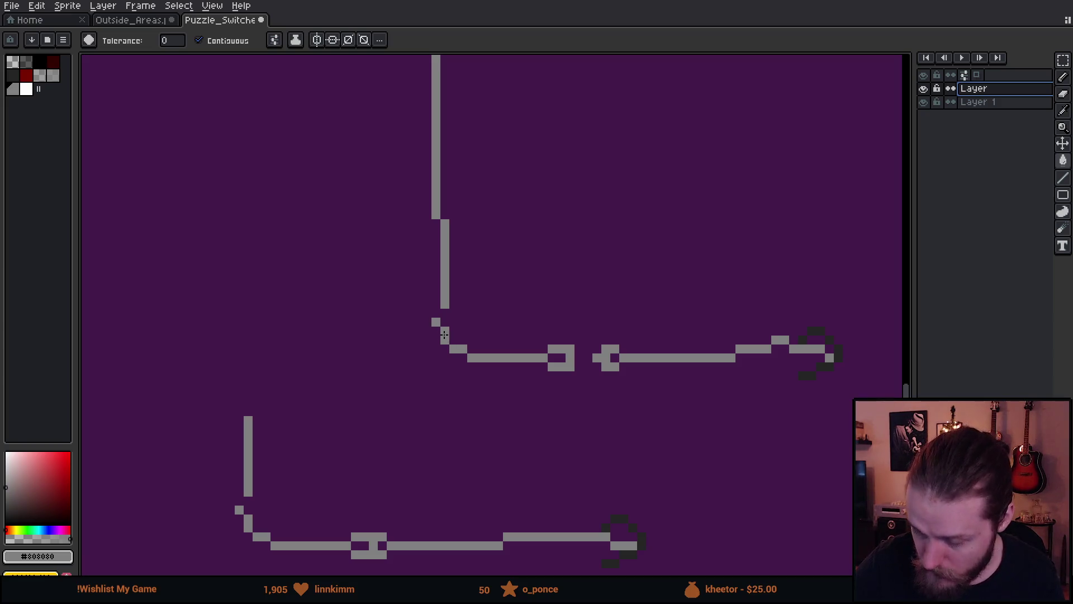
{"action": "key", "text": "b"}
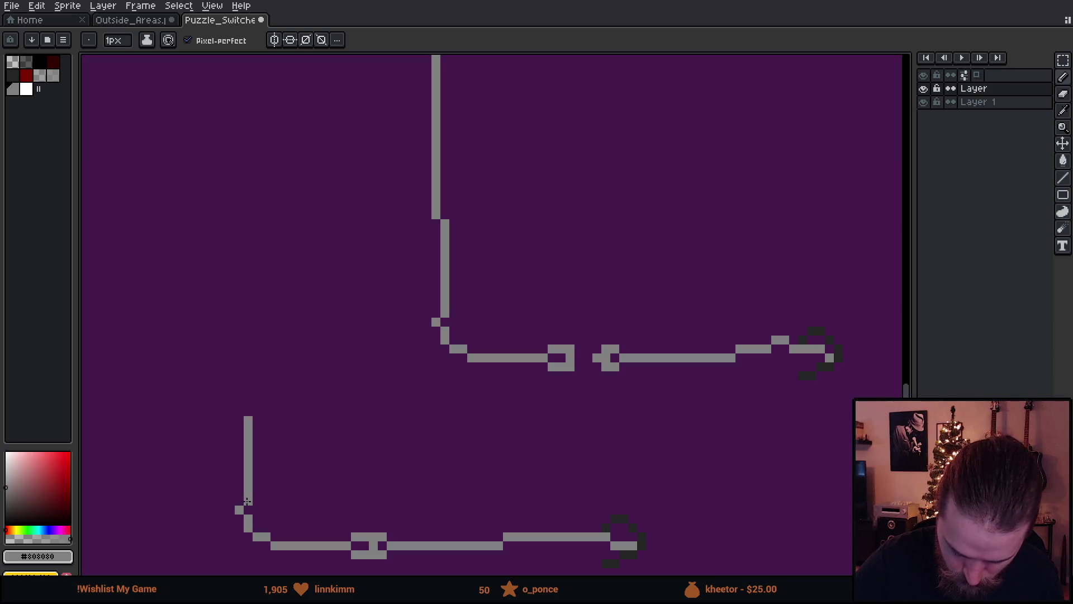
{"action": "scroll", "coordinate": [550, 371], "scroll_direction": "down", "scroll_amount": 3}
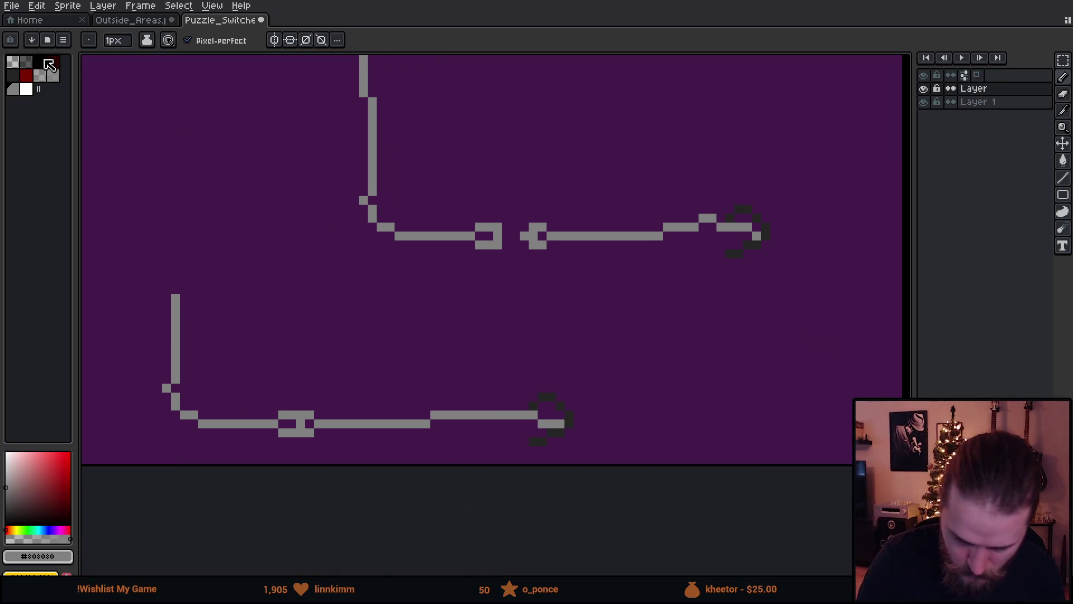
- Load the shroud palette and paint a connector slot and both wire end caps black
{"action": "left_click", "coordinate": [47, 39]}
{"action": "type", "text": "sh"}
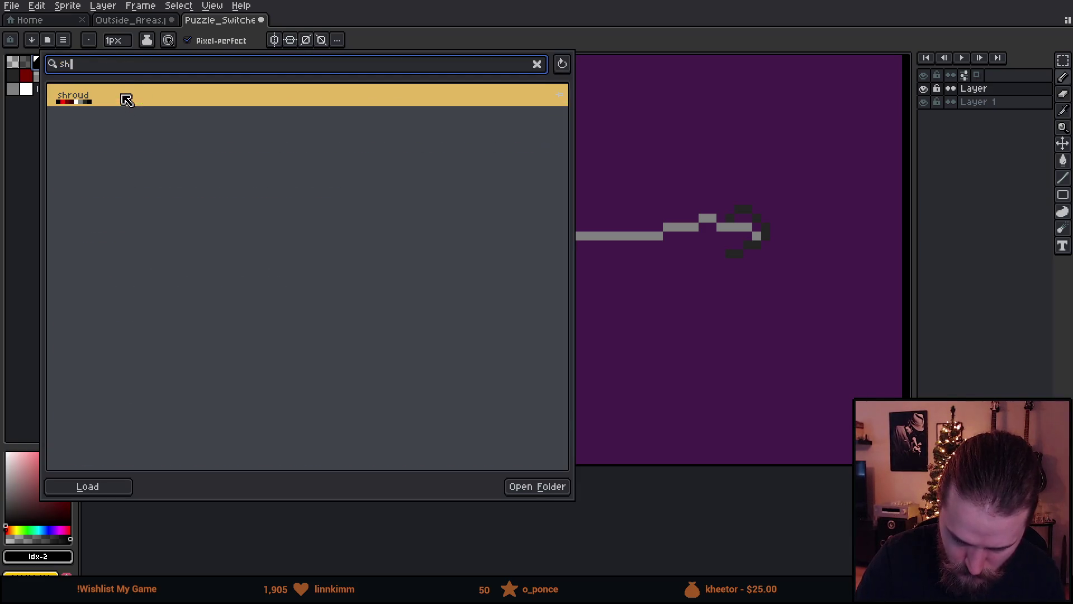
{"action": "double_click", "coordinate": [121, 104]}
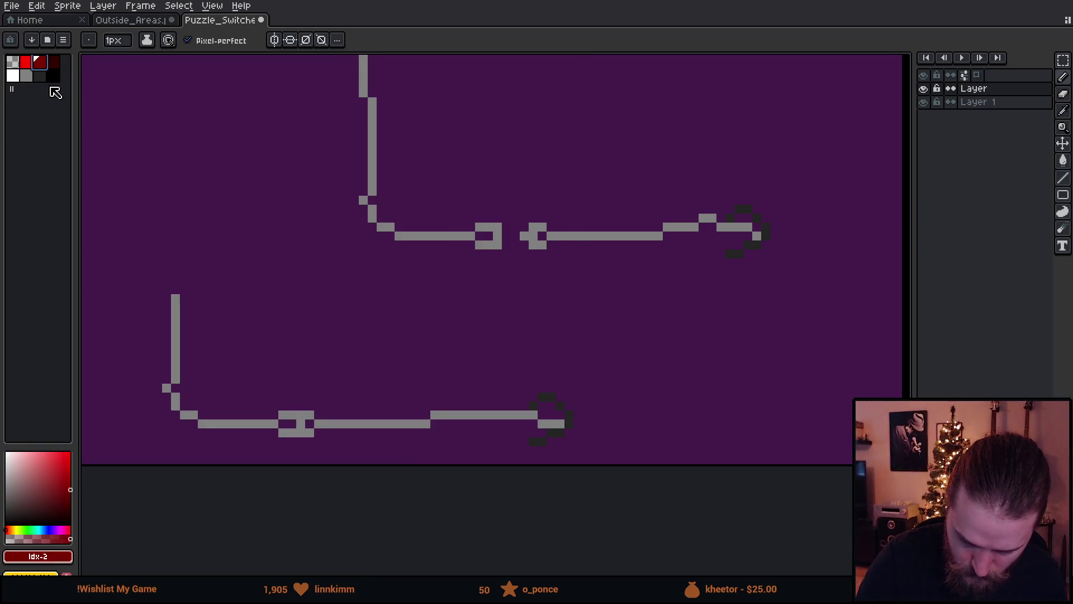
{"action": "left_click", "coordinate": [53, 75]}
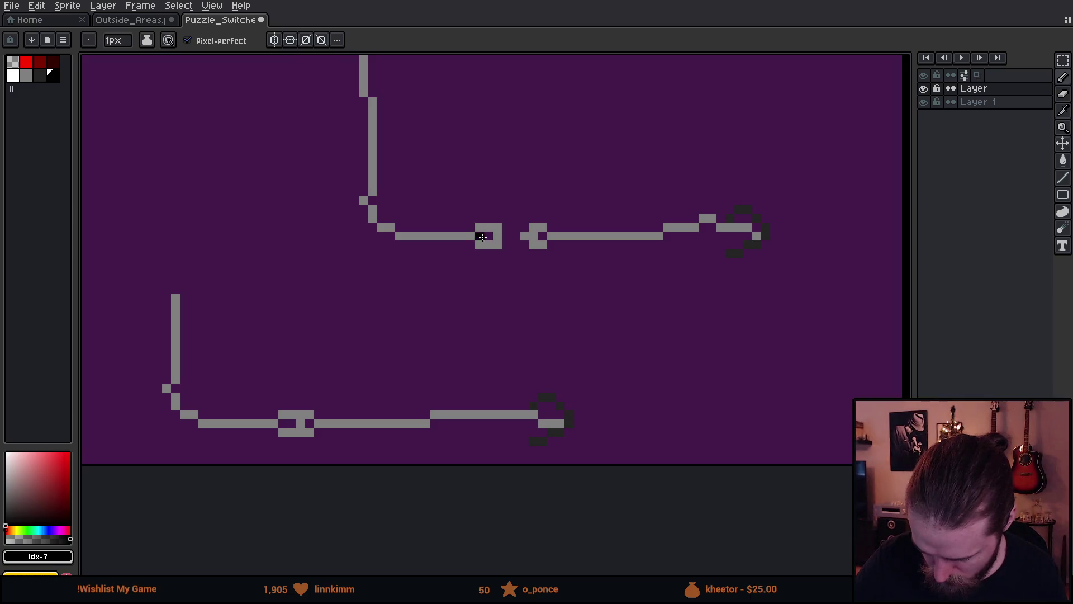
{"action": "left_click", "coordinate": [542, 235]}
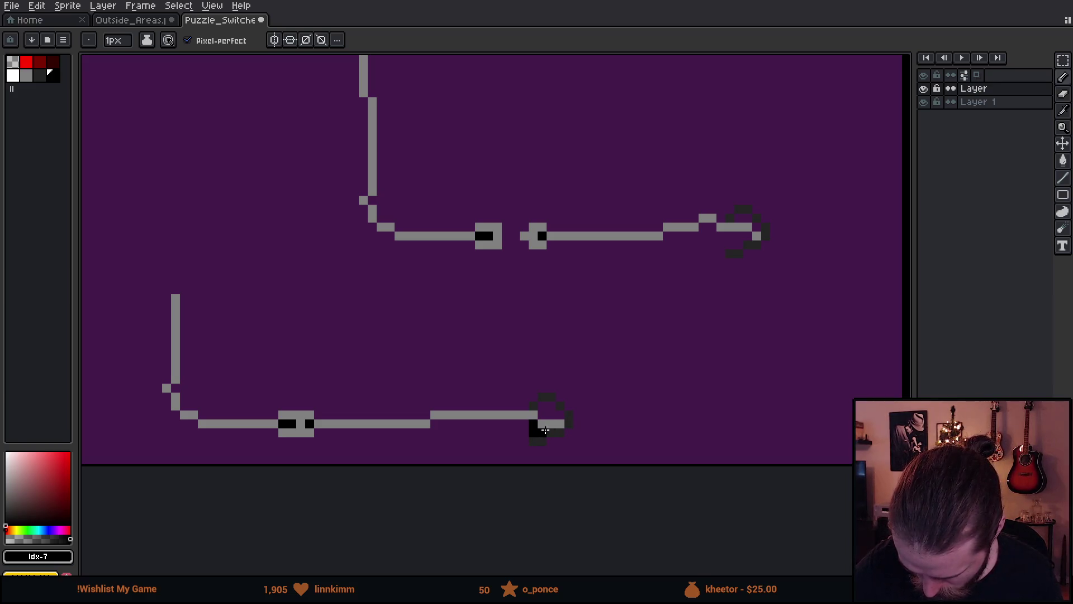
{"action": "left_click_drag", "start_coordinate": [542, 406], "coordinate": [559, 415]}
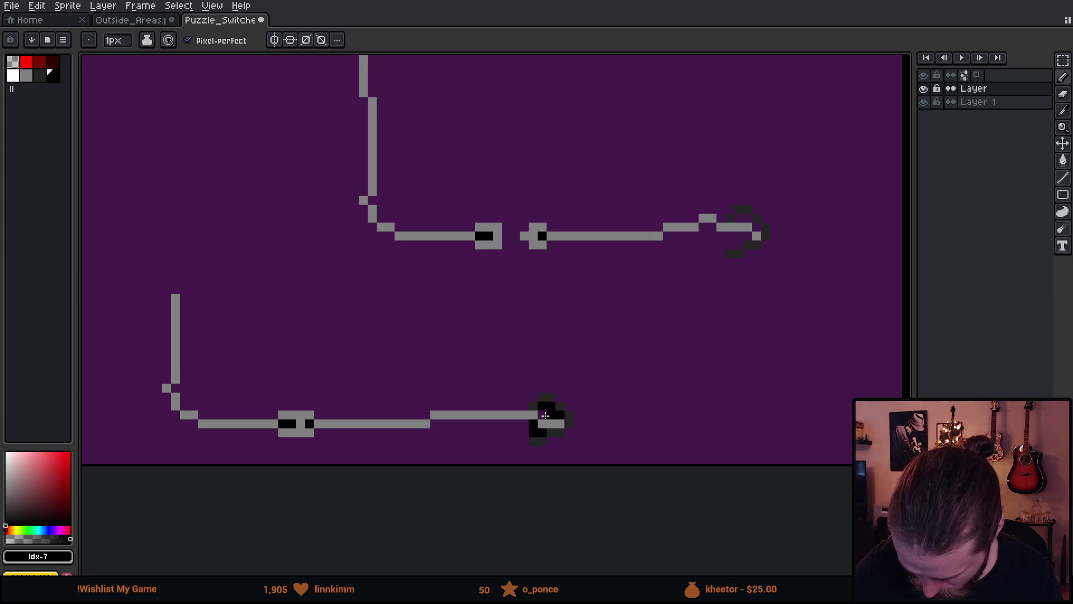
{"action": "left_click_drag", "start_coordinate": [729, 242], "coordinate": [730, 236]}
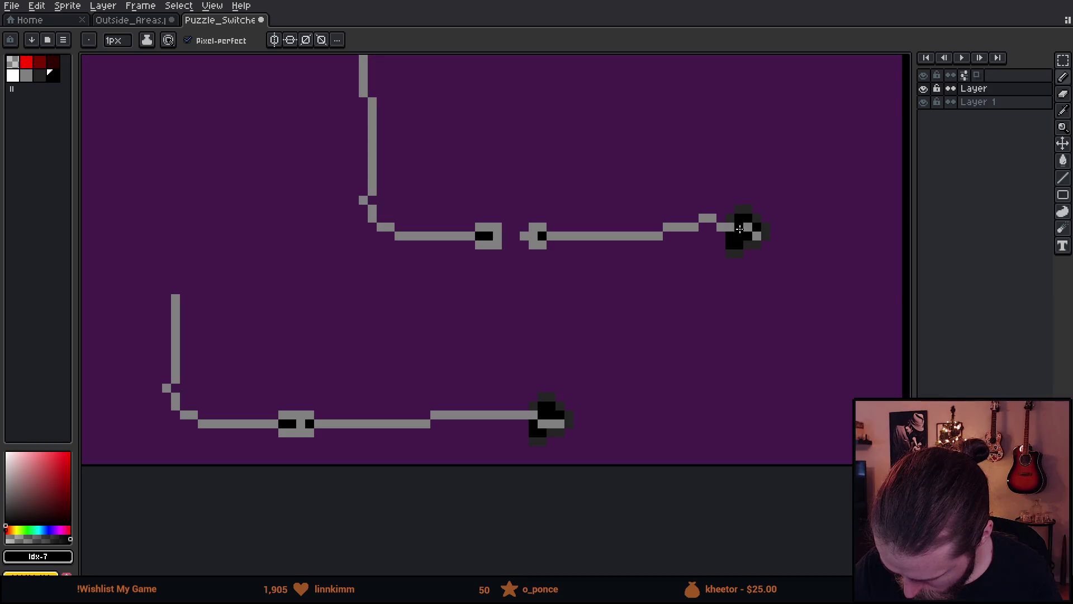
- Fill the top connector's slot above the switch box with black
{"action": "mouse_move", "coordinate": [640, 249]}
{"action": "left_mouse_down"}
{"action": "mouse_move", "coordinate": [615, 419]}
{"action": "mouse_move", "coordinate": [553, 335]}
{"action": "left_mouse_up"}
{"action": "mouse_move", "coordinate": [520, 111]}
{"action": "left_mouse_down"}
{"action": "mouse_move", "coordinate": [556, 266]}
{"action": "mouse_move", "coordinate": [569, 499]}
{"action": "left_mouse_up"}
{"action": "left_click", "coordinate": [382, 170]}
{"action": "left_click", "coordinate": [409, 169]}
{"action": "scroll", "coordinate": [568, 425], "scroll_direction": "down", "scroll_amount": 4}
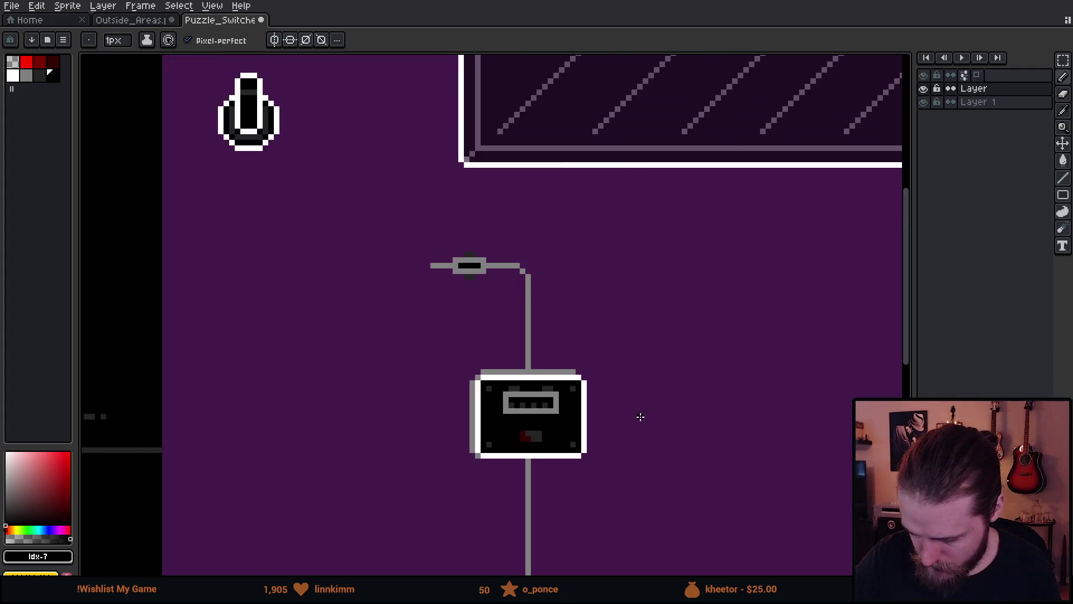
- Move the bottom wire up beside the switch box
{"action": "left_click_drag", "start_coordinate": [671, 440], "coordinate": [599, 243]}
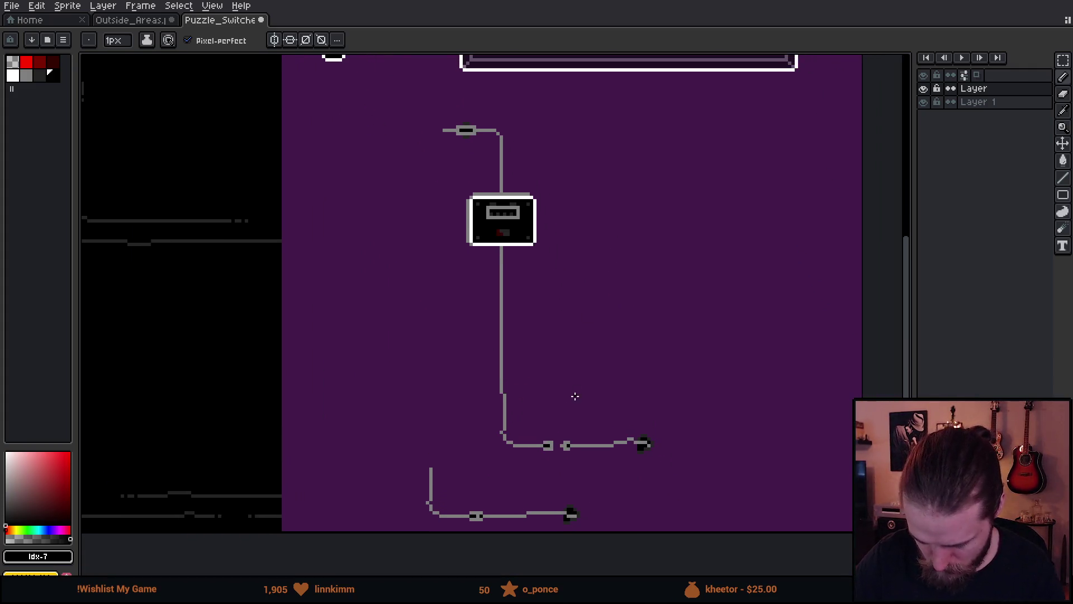
{"action": "key", "text": "m"}
{"action": "mouse_move", "coordinate": [395, 465]}
{"action": "left_mouse_down"}
{"action": "mouse_move", "coordinate": [602, 539]}
{"action": "mouse_move", "coordinate": [625, 535]}
{"action": "left_mouse_up"}
{"action": "mouse_move", "coordinate": [550, 521]}
{"action": "left_mouse_down"}
{"action": "mouse_move", "coordinate": [586, 508]}
{"action": "mouse_move", "coordinate": [626, 515]}
{"action": "left_mouse_up"}
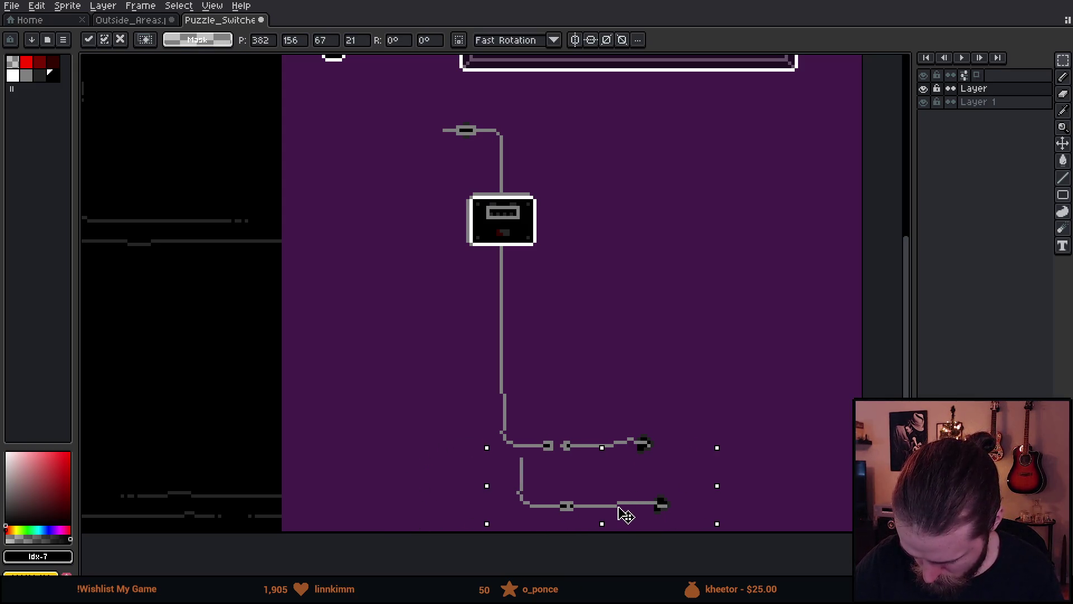
{"action": "key", "text": "Down"}
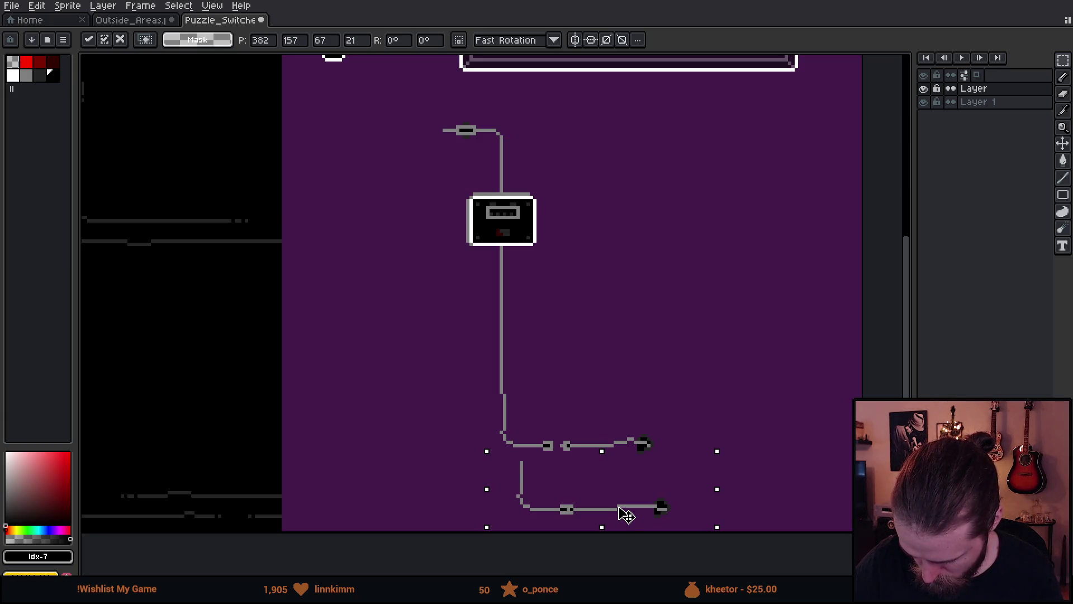
{"action": "left_click_drag", "start_coordinate": [625, 514], "coordinate": [713, 334]}
{"action": "left_click", "coordinate": [669, 198]}
- Select and delete the moved wire's vertical stretch
{"action": "left_click_drag", "start_coordinate": [578, 241], "coordinate": [616, 344]}
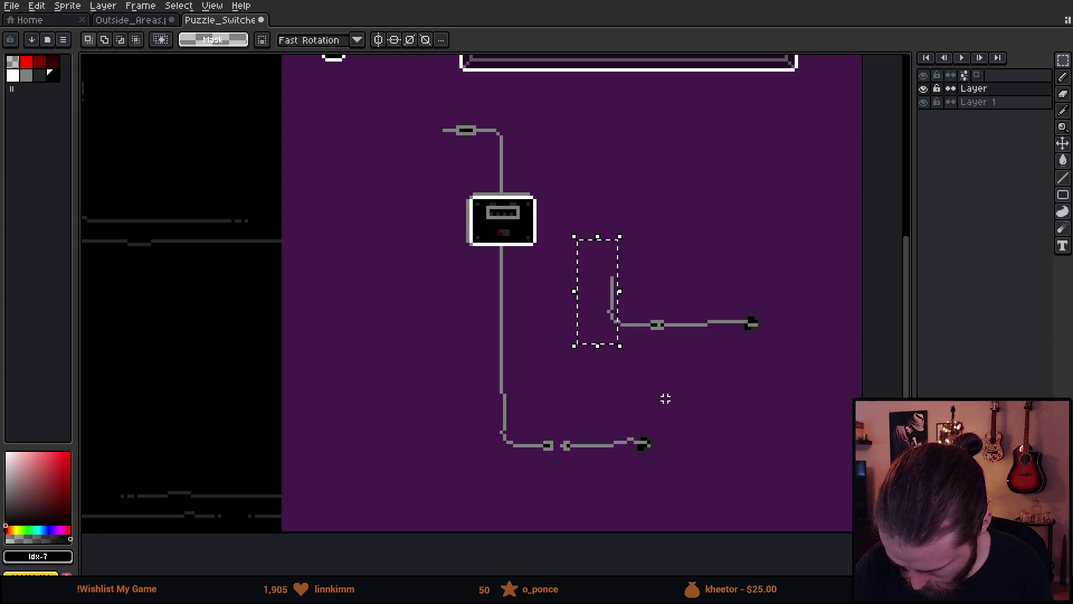
{"action": "left_click", "coordinate": [645, 365]}
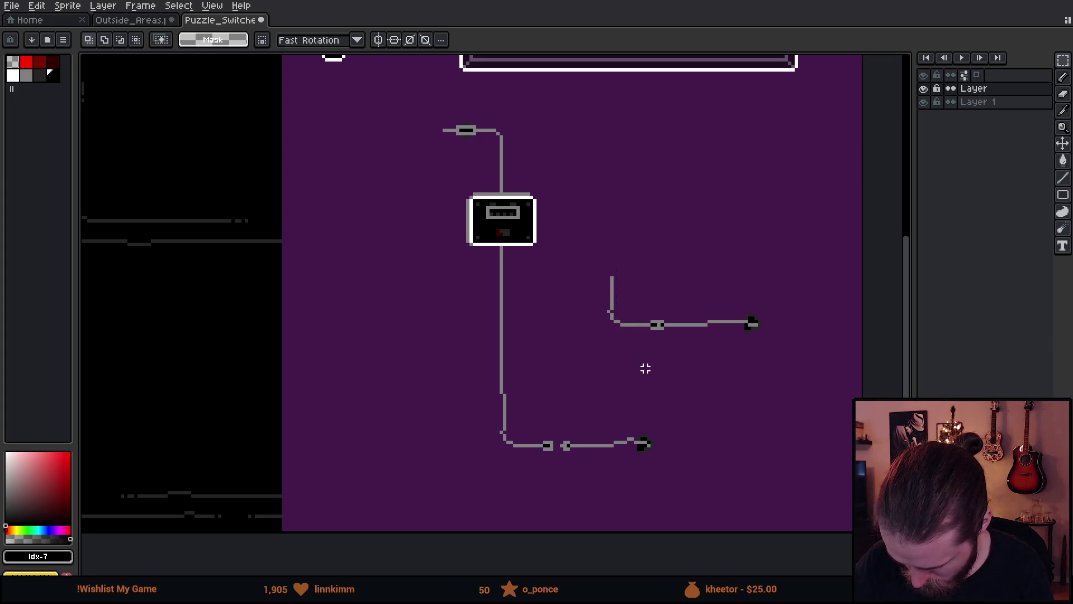
{"action": "mouse_move", "coordinate": [578, 254]}
{"action": "left_mouse_down"}
{"action": "mouse_move", "coordinate": [615, 359]}
{"action": "mouse_move", "coordinate": [644, 369]}
{"action": "left_mouse_up"}
{"action": "key", "text": "Delete"}
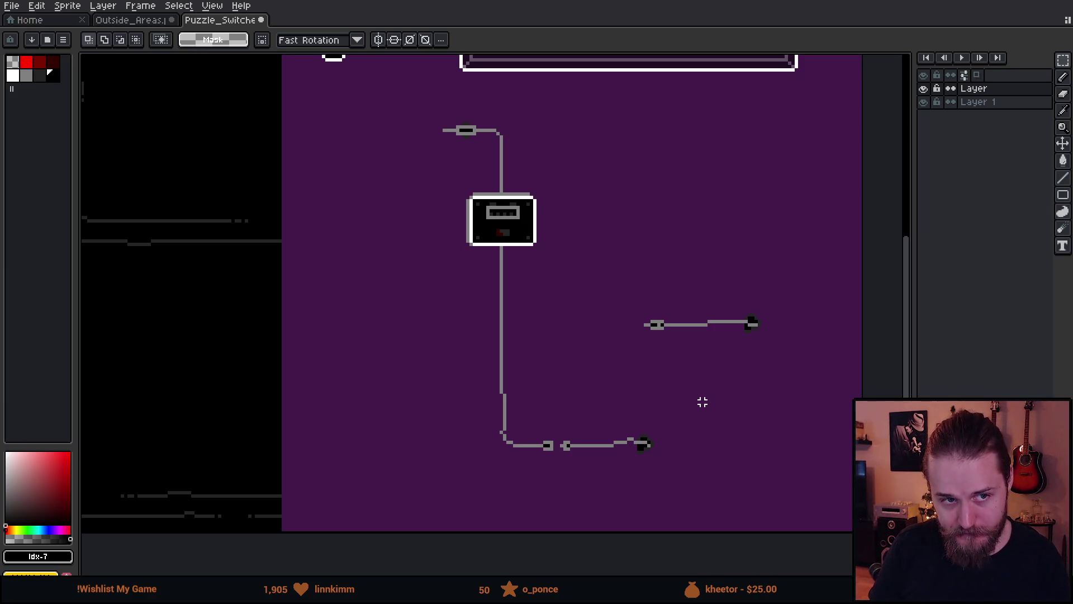
- Select the switch box, top connector and bottom wire together and shift them left and down
{"action": "mouse_move", "coordinate": [719, 395]}
{"action": "left_mouse_down"}
{"action": "mouse_move", "coordinate": [602, 395]}
{"action": "mouse_move", "coordinate": [610, 400]}
{"action": "left_mouse_up"}
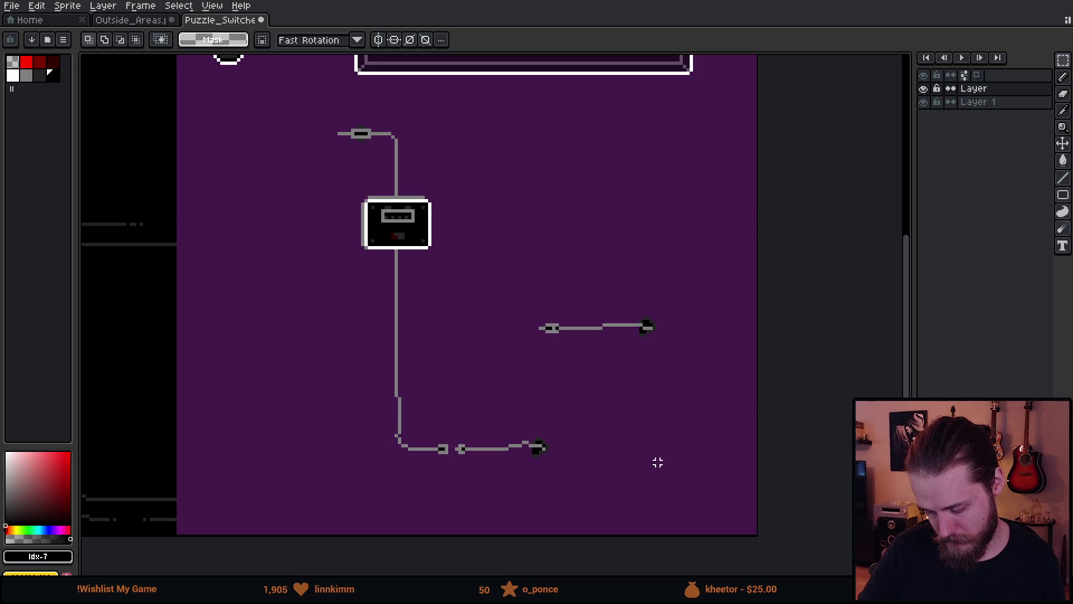
{"action": "mouse_move", "coordinate": [308, 129]}
{"action": "left_mouse_down"}
{"action": "mouse_move", "coordinate": [402, 424]}
{"action": "mouse_move", "coordinate": [466, 480]}
{"action": "left_mouse_up"}
{"action": "left_click_drag", "start_coordinate": [338, 111], "coordinate": [405, 130], "text": "shift"}
{"action": "mouse_move", "coordinate": [397, 408]}
{"action": "left_mouse_down", "text": "shift"}
{"action": "mouse_move", "coordinate": [484, 470]}
{"action": "mouse_move", "coordinate": [563, 493]}
{"action": "left_mouse_up", "text": "shift"}
{"action": "mouse_move", "coordinate": [450, 394]}
{"action": "left_mouse_down"}
{"action": "mouse_move", "coordinate": [324, 400]}
{"action": "mouse_move", "coordinate": [290, 417]}
{"action": "mouse_move", "coordinate": [307, 427]}
{"action": "left_mouse_up"}
{"action": "left_click_drag", "start_coordinate": [341, 471], "coordinate": [342, 498]}
{"action": "left_click", "coordinate": [486, 439]}
{"action": "left_click_drag", "start_coordinate": [410, 456], "coordinate": [503, 445]}
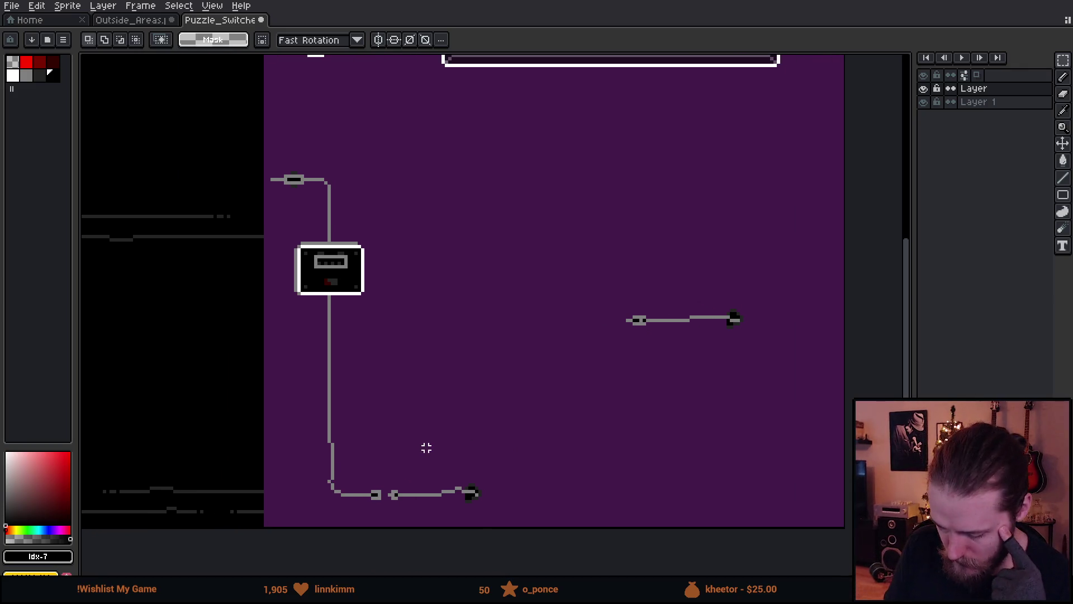
{"action": "left_click_drag", "start_coordinate": [359, 471], "coordinate": [417, 519]}
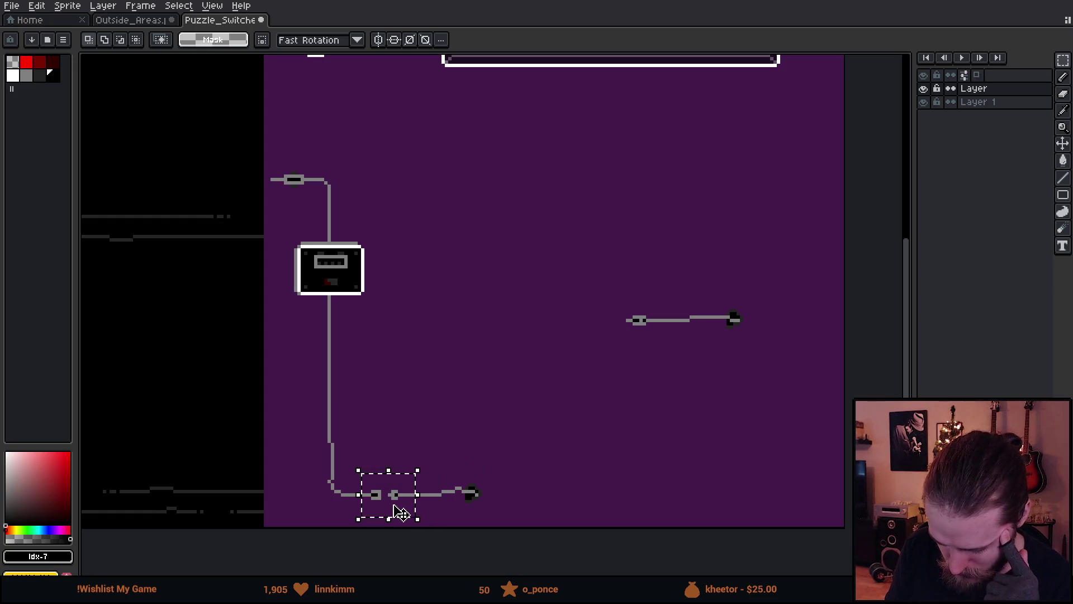
- Shift the right-hand wire left and down into place
{"action": "left_click", "coordinate": [466, 496]}
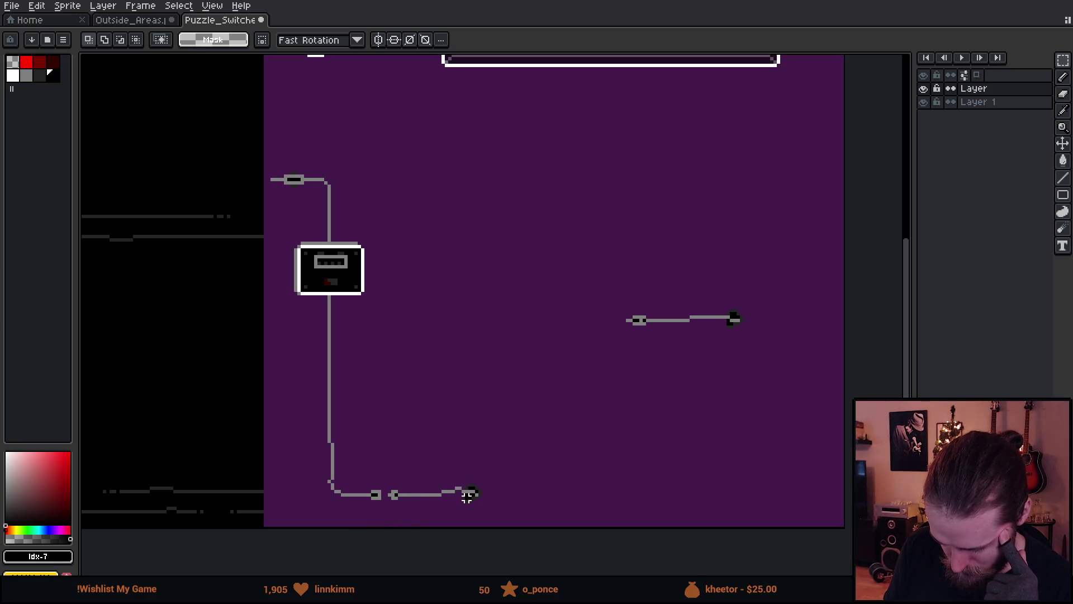
{"action": "left_click_drag", "start_coordinate": [389, 481], "coordinate": [503, 521]}
{"action": "left_click_drag", "start_coordinate": [642, 280], "coordinate": [658, 304]}
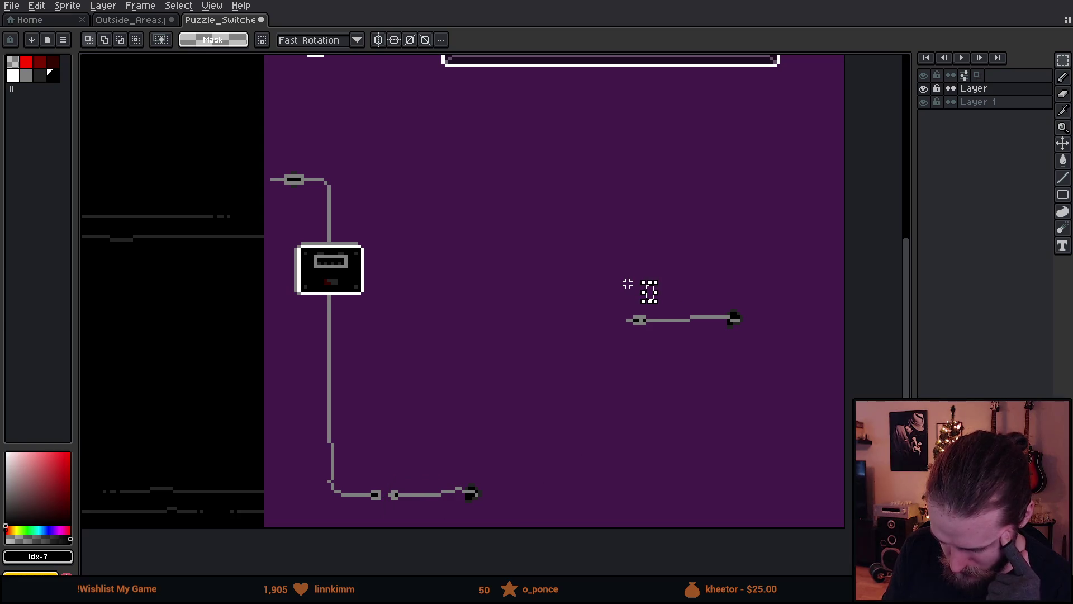
{"action": "left_click_drag", "start_coordinate": [606, 279], "coordinate": [761, 367]}
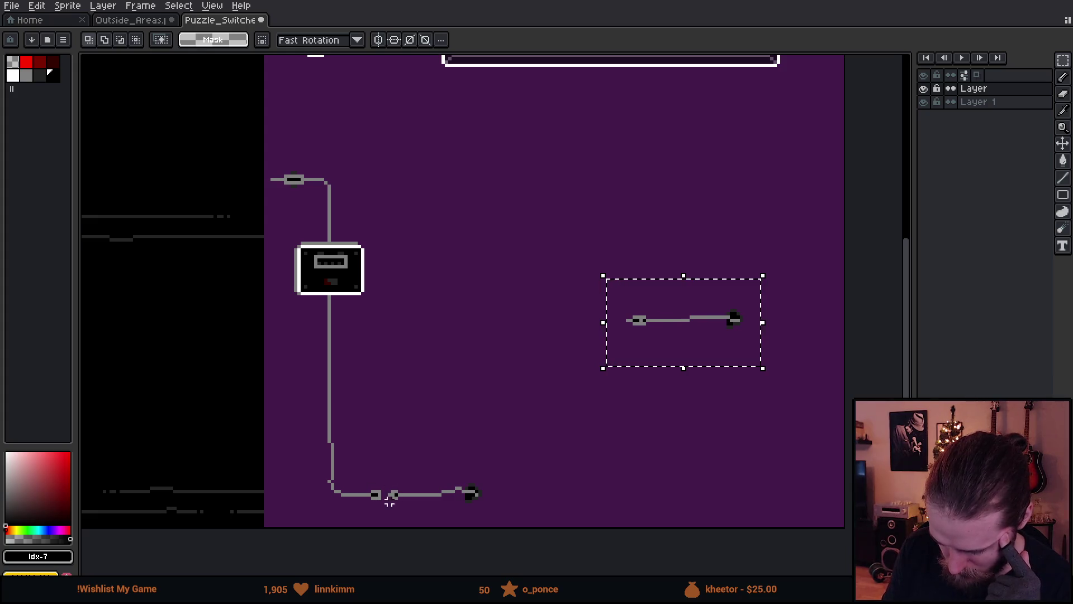
{"action": "mouse_move", "coordinate": [711, 342]}
{"action": "left_mouse_down"}
{"action": "mouse_move", "coordinate": [644, 361]}
{"action": "mouse_move", "coordinate": [654, 367]}
{"action": "mouse_move", "coordinate": [613, 364]}
{"action": "left_mouse_up"}
{"action": "left_click", "coordinate": [564, 441]}
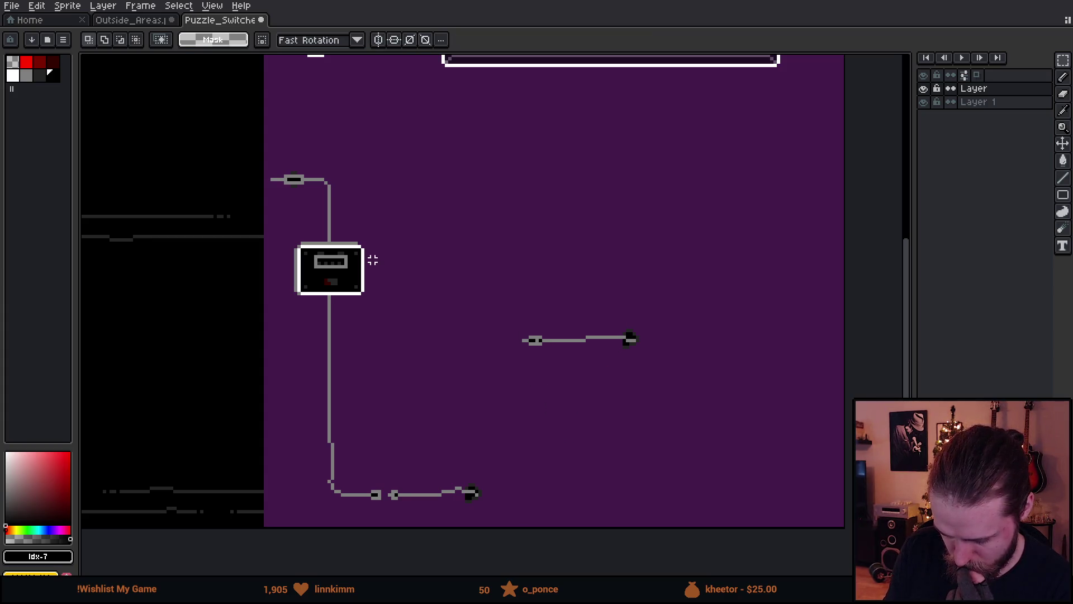
- Trial-select the left wire and switch box, and toggle the Layer layer's visibility to check it
{"action": "left_click_drag", "start_coordinate": [269, 177], "coordinate": [403, 508]}
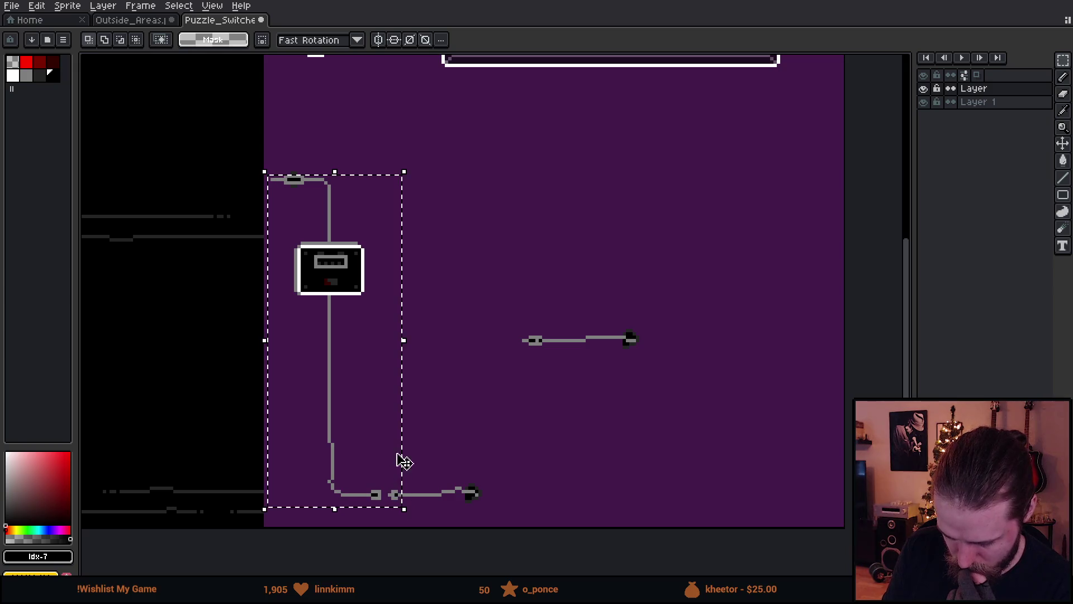
{"action": "key", "text": "ctrl+d"}
{"action": "left_click_drag", "start_coordinate": [269, 169], "coordinate": [384, 509]}
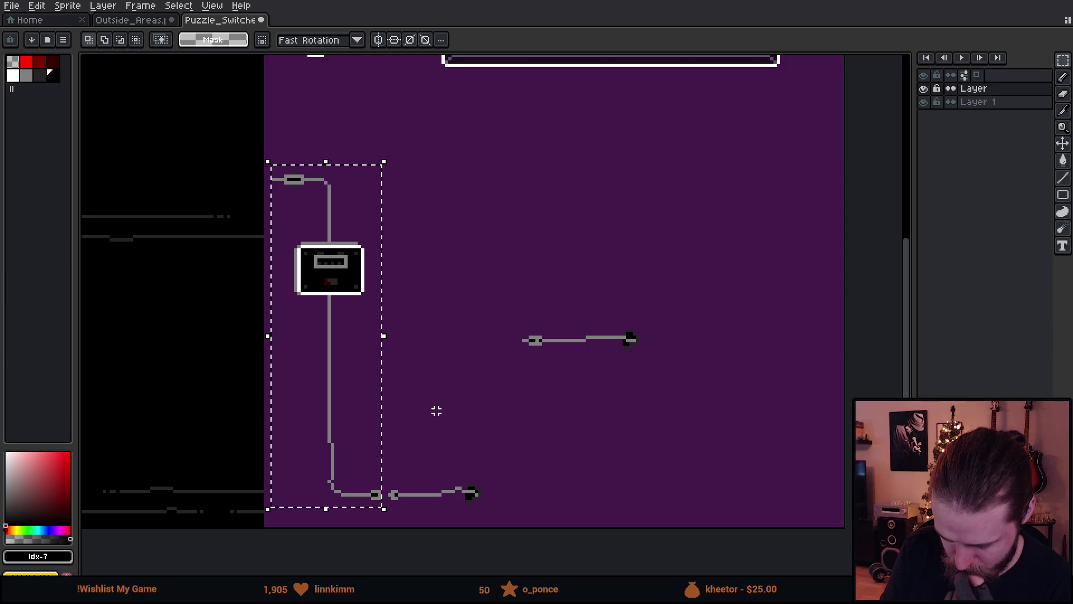
{"action": "key", "text": "ctrl+d"}
{"action": "left_click_drag", "start_coordinate": [288, 236], "coordinate": [367, 304]}
{"action": "key", "text": "ctrl+d"}
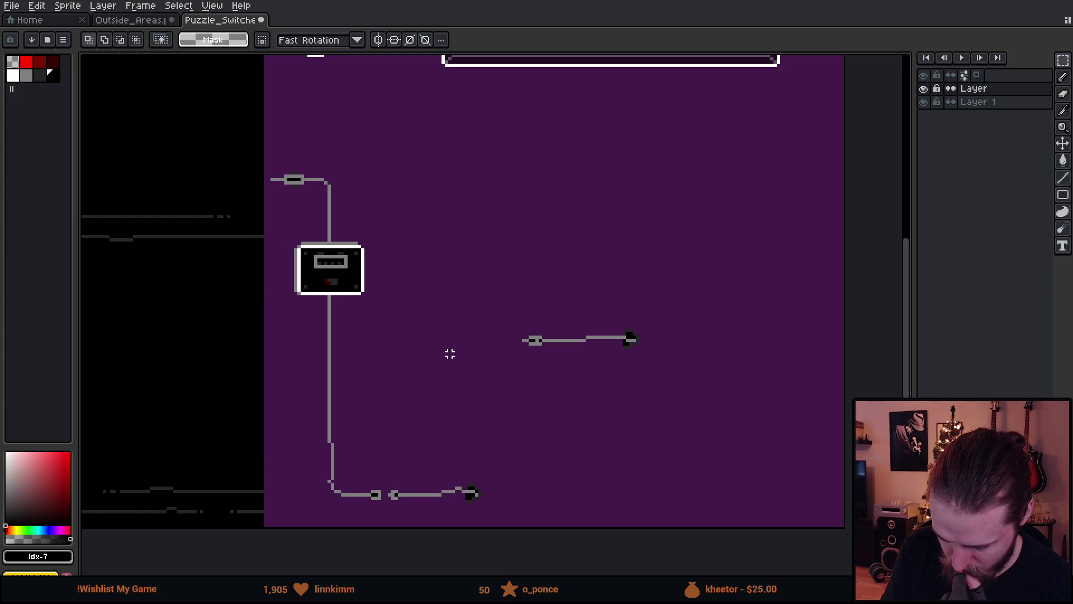
{"action": "left_click", "coordinate": [923, 89]}
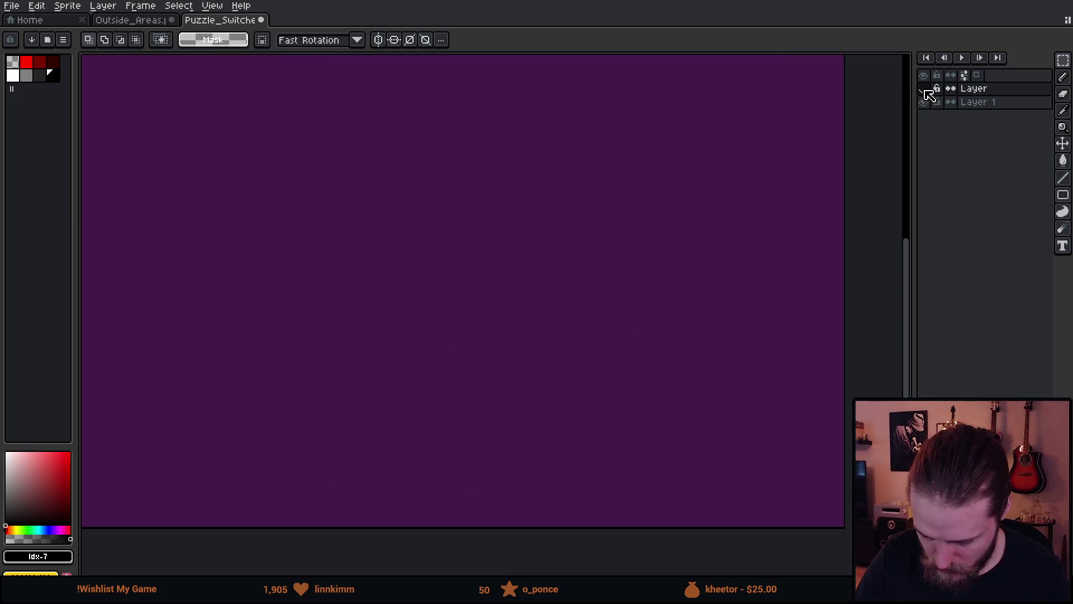
{"action": "left_click", "coordinate": [924, 89]}
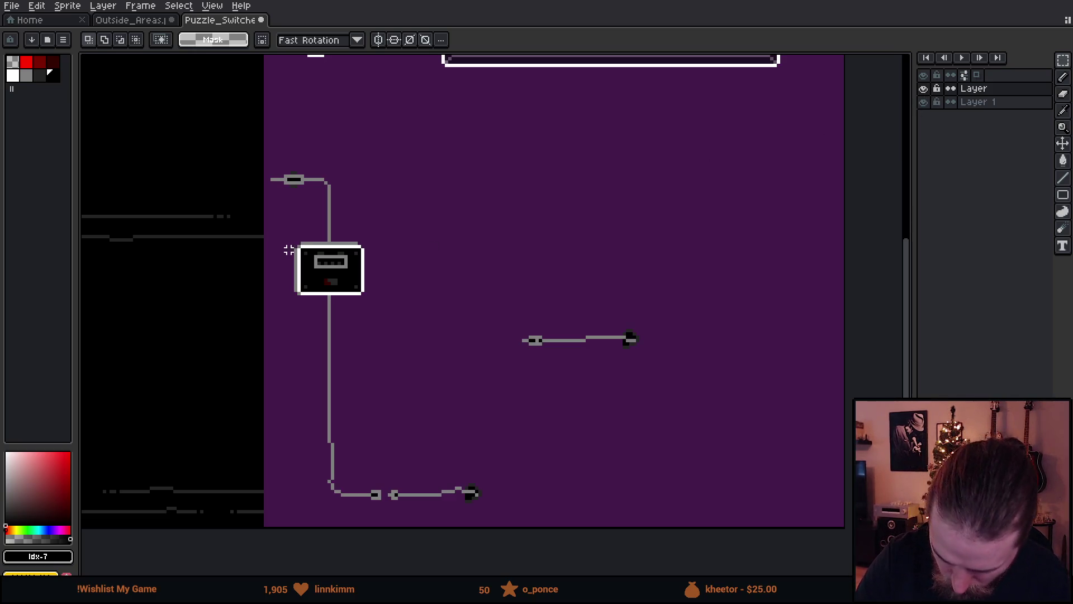
- Lift the fuse box into the top-left corner and sample the wire's grey colour
{"action": "mouse_move", "coordinate": [288, 243]}
{"action": "left_mouse_down"}
{"action": "mouse_move", "coordinate": [392, 270]}
{"action": "mouse_move", "coordinate": [404, 300]}
{"action": "left_mouse_up"}
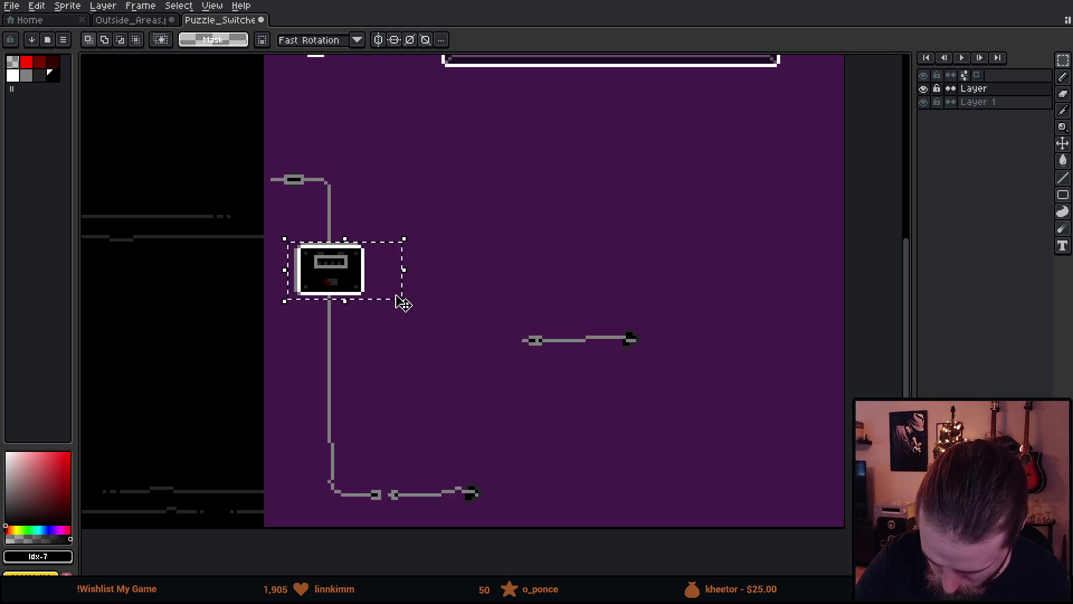
{"action": "left_click_drag", "start_coordinate": [286, 240], "coordinate": [404, 297]}
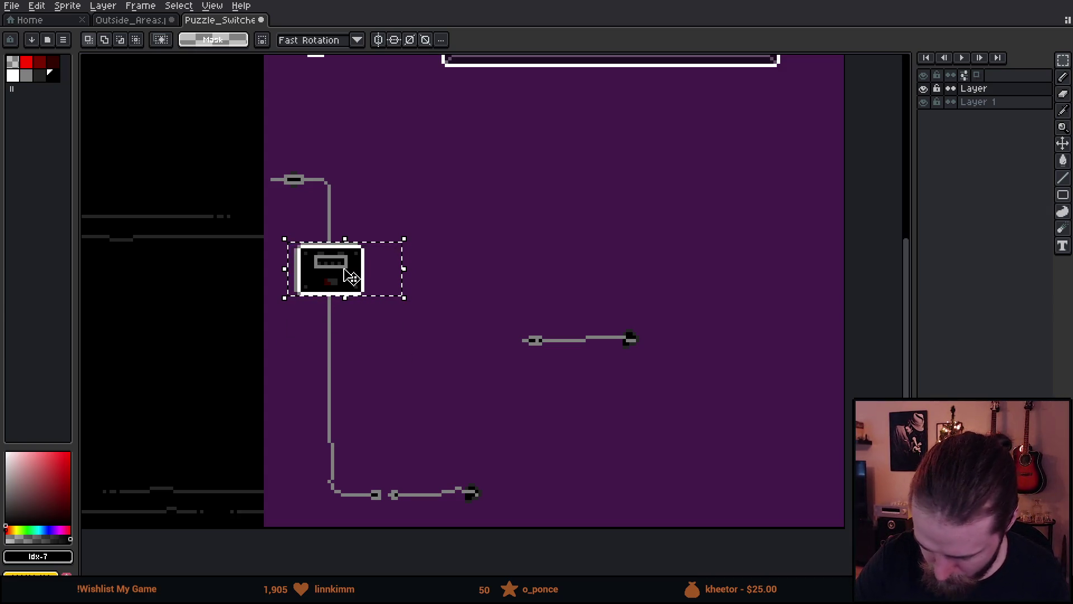
{"action": "left_click", "coordinate": [350, 280]}
{"action": "mouse_move", "coordinate": [351, 279]}
{"action": "left_mouse_down"}
{"action": "mouse_move", "coordinate": [400, 288]}
{"action": "mouse_move", "coordinate": [426, 274]}
{"action": "mouse_move", "coordinate": [385, 177]}
{"action": "mouse_move", "coordinate": [334, 129]}
{"action": "left_mouse_up"}
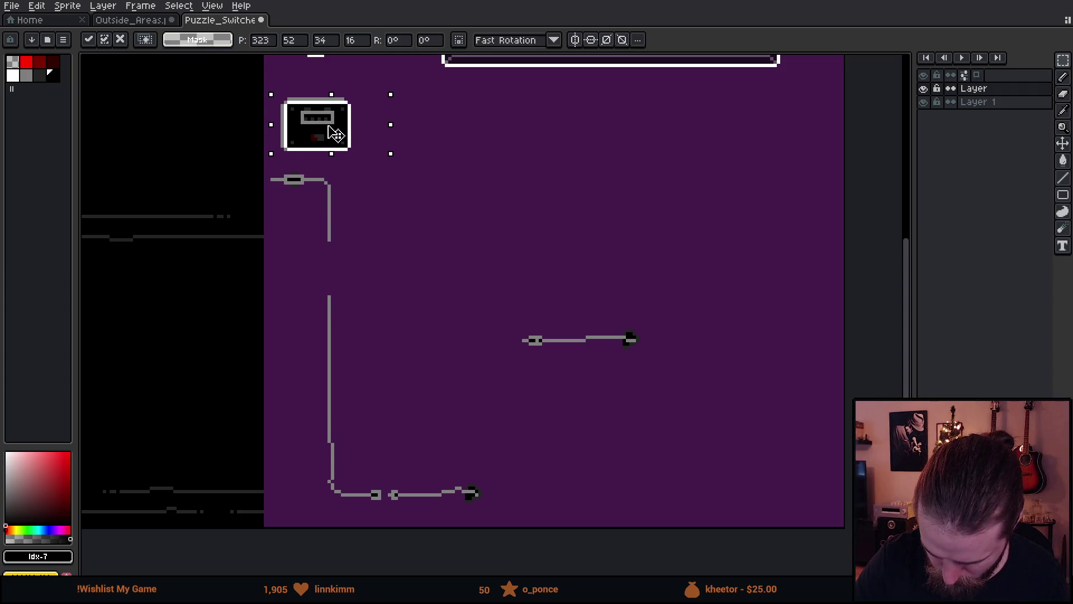
{"action": "left_click", "coordinate": [399, 213]}
{"action": "key", "text": "i"}
{"action": "left_click", "coordinate": [328, 224]}
- Draw in the missing #808080 pixels so the vertical wire runs unbroken
{"action": "key", "text": "b"}
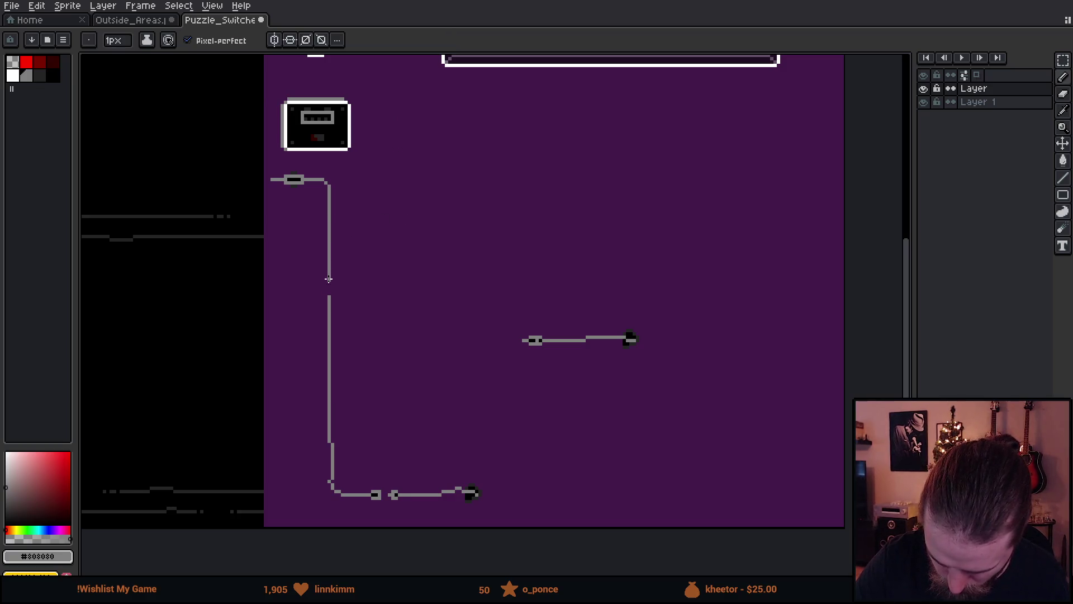
{"action": "key", "text": "e"}
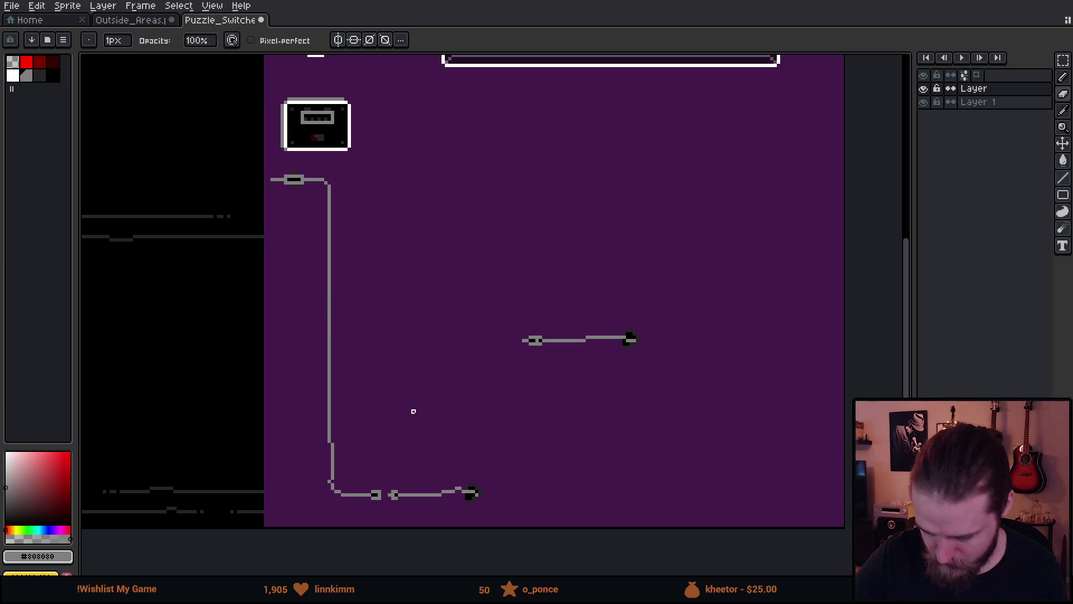
{"action": "left_click_drag", "start_coordinate": [618, 412], "coordinate": [625, 400]}
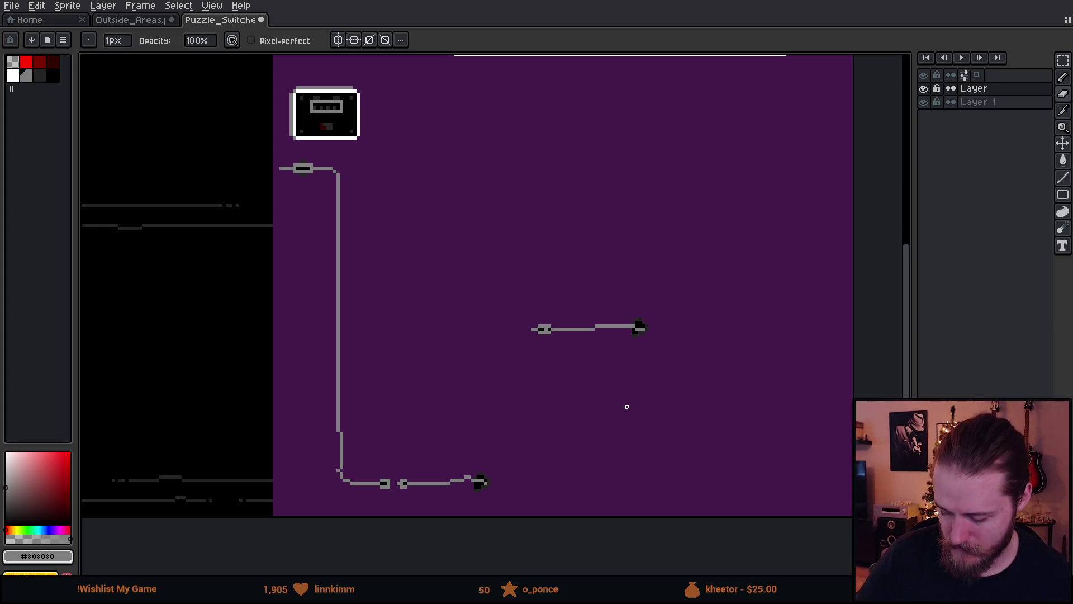
- Move the middle wire down and left so it sits beside the bottom wire
{"action": "left_click_drag", "start_coordinate": [627, 407], "coordinate": [573, 359]}
{"action": "key", "text": "m"}
{"action": "mouse_move", "coordinate": [441, 251]}
{"action": "left_mouse_down"}
{"action": "mouse_move", "coordinate": [532, 328]}
{"action": "mouse_move", "coordinate": [649, 364]}
{"action": "left_mouse_up"}
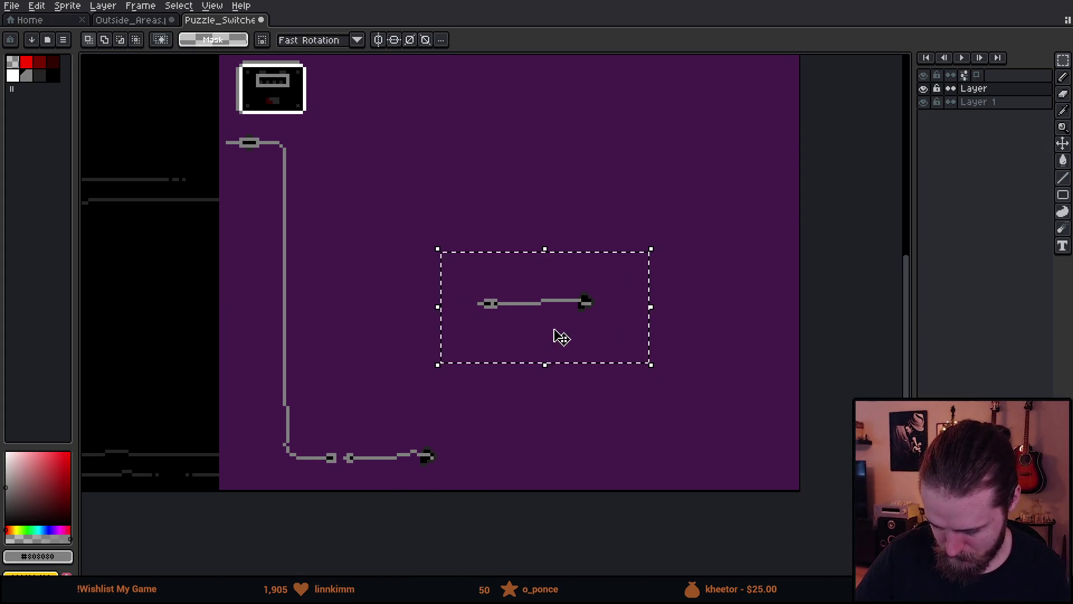
{"action": "mouse_move", "coordinate": [575, 340]}
{"action": "left_mouse_down"}
{"action": "mouse_move", "coordinate": [438, 410]}
{"action": "mouse_move", "coordinate": [438, 446]}
{"action": "mouse_move", "coordinate": [448, 434]}
{"action": "left_mouse_up"}
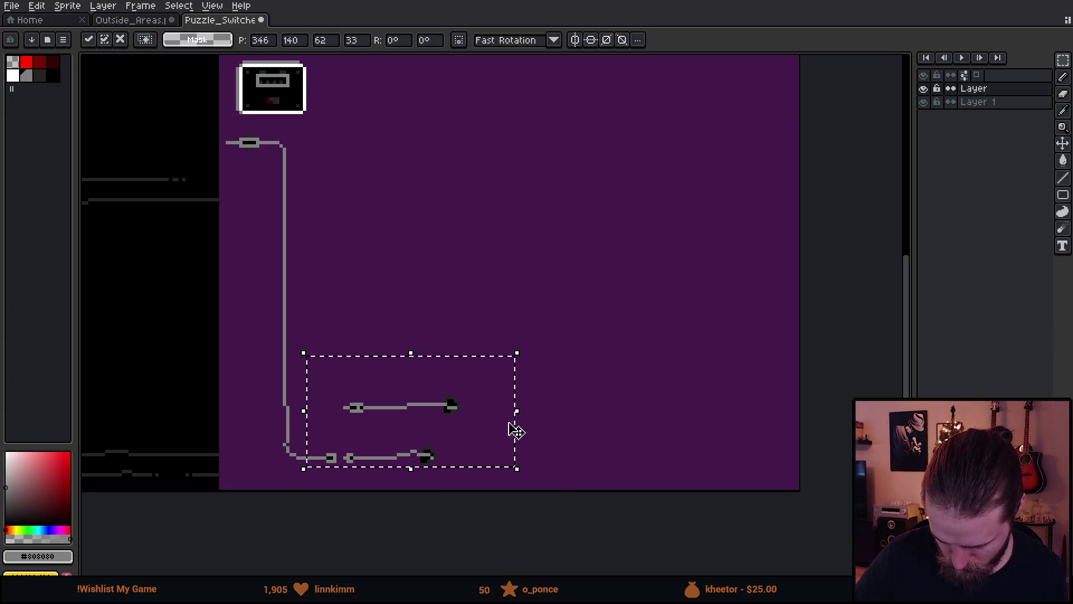
{"action": "left_click", "coordinate": [580, 407]}
{"action": "mouse_move", "coordinate": [321, 372]}
{"action": "left_mouse_down"}
{"action": "mouse_move", "coordinate": [503, 409]}
{"action": "mouse_move", "coordinate": [510, 420]}
{"action": "left_mouse_up"}
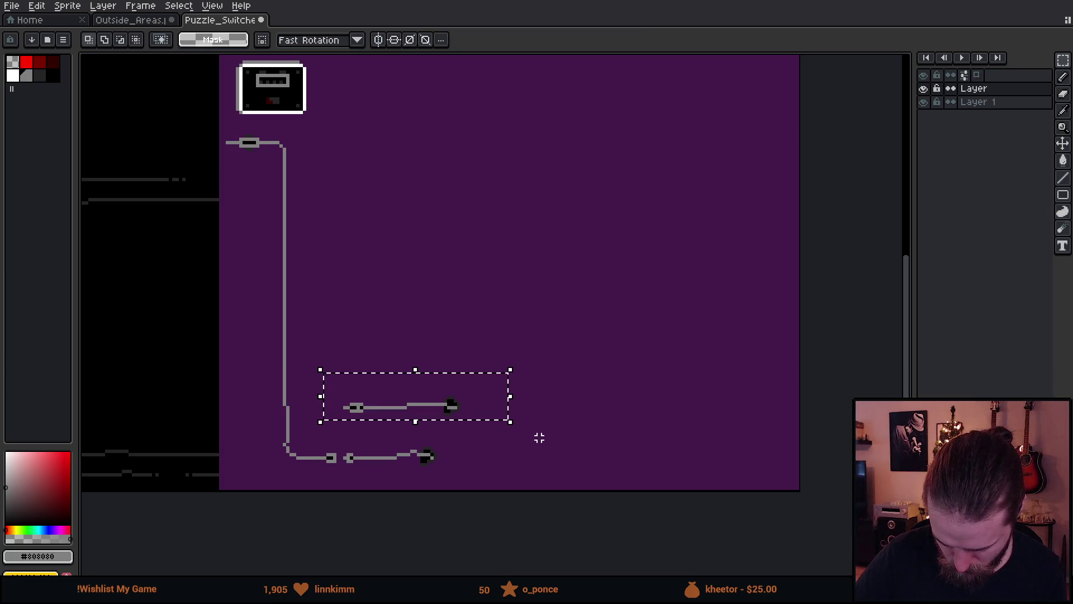
{"action": "left_click", "coordinate": [539, 438]}
- Readjust the short wire's height by a pixel and commit it
{"action": "key", "text": "b"}
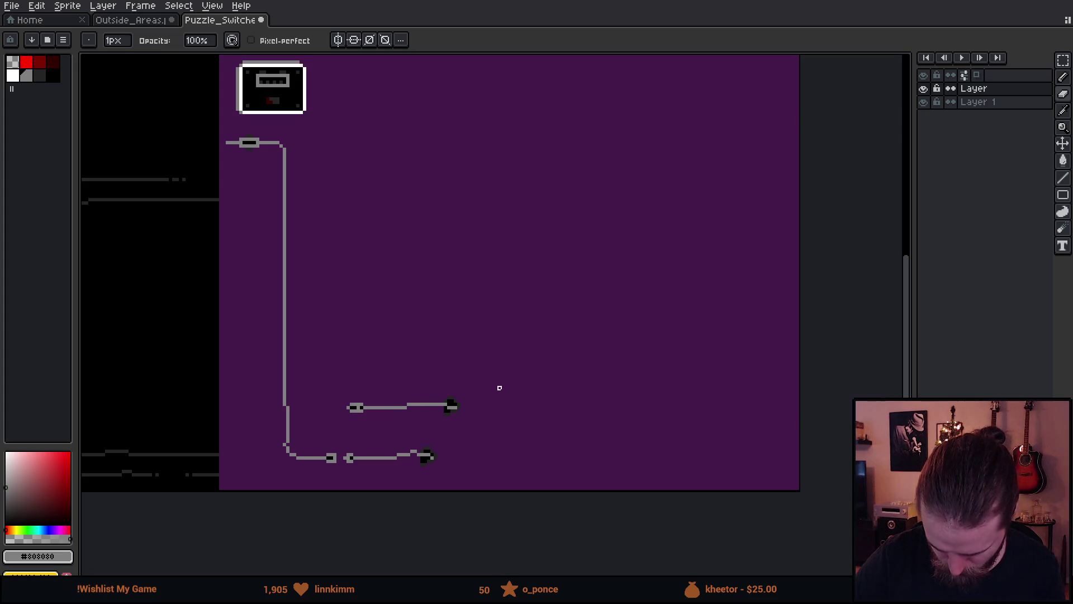
{"action": "scroll", "coordinate": [442, 385], "scroll_direction": "down", "scroll_amount": 3}
{"action": "scroll", "coordinate": [442, 385], "scroll_direction": "left", "scroll_amount": 3}
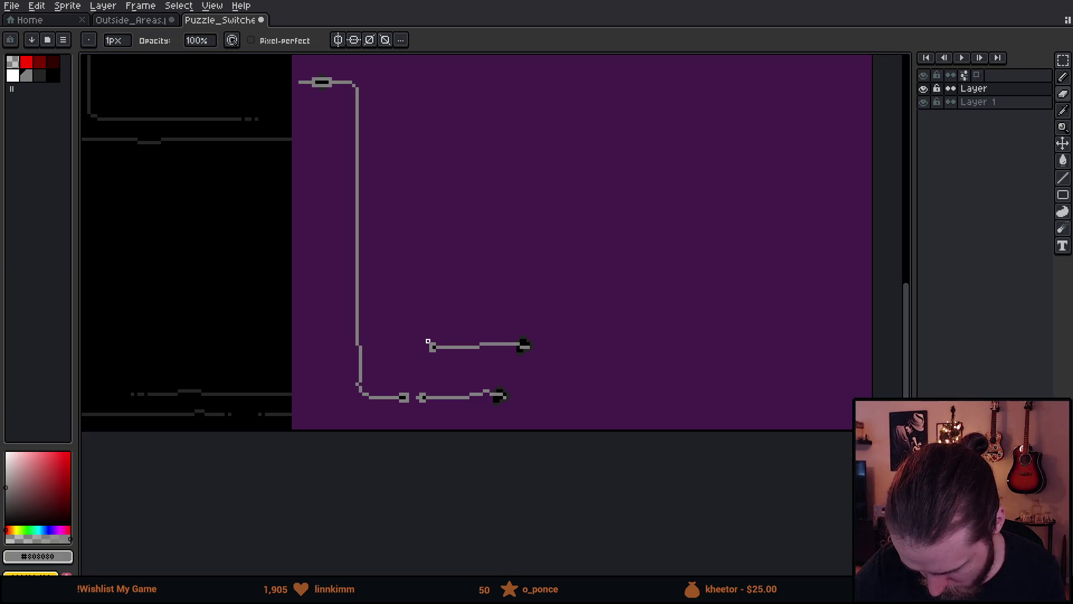
{"action": "key", "text": "m"}
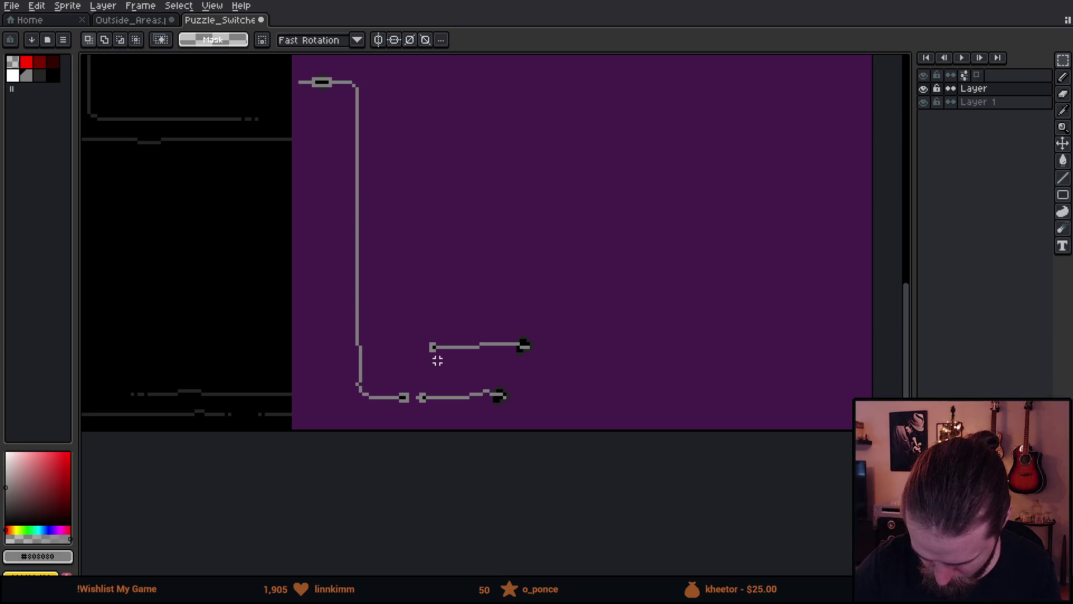
{"action": "mouse_move", "coordinate": [424, 334]}
{"action": "left_mouse_down"}
{"action": "mouse_move", "coordinate": [555, 357]}
{"action": "mouse_move", "coordinate": [541, 379]}
{"action": "mouse_move", "coordinate": [541, 369]}
{"action": "left_mouse_up"}
{"action": "key", "text": "ctrl+d"}
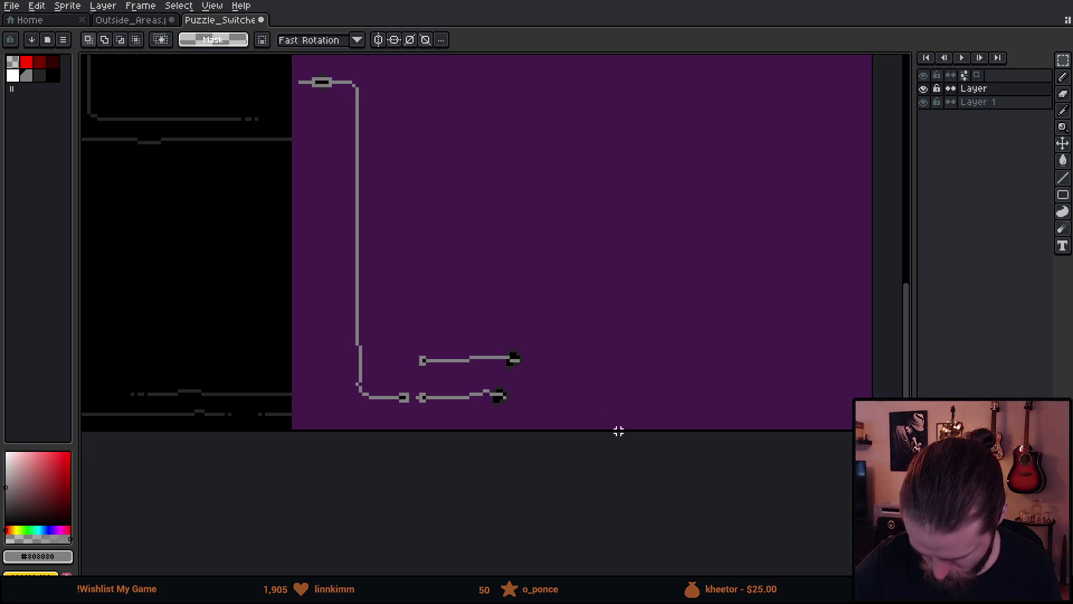
{"action": "left_click_drag", "start_coordinate": [653, 314], "coordinate": [614, 375]}
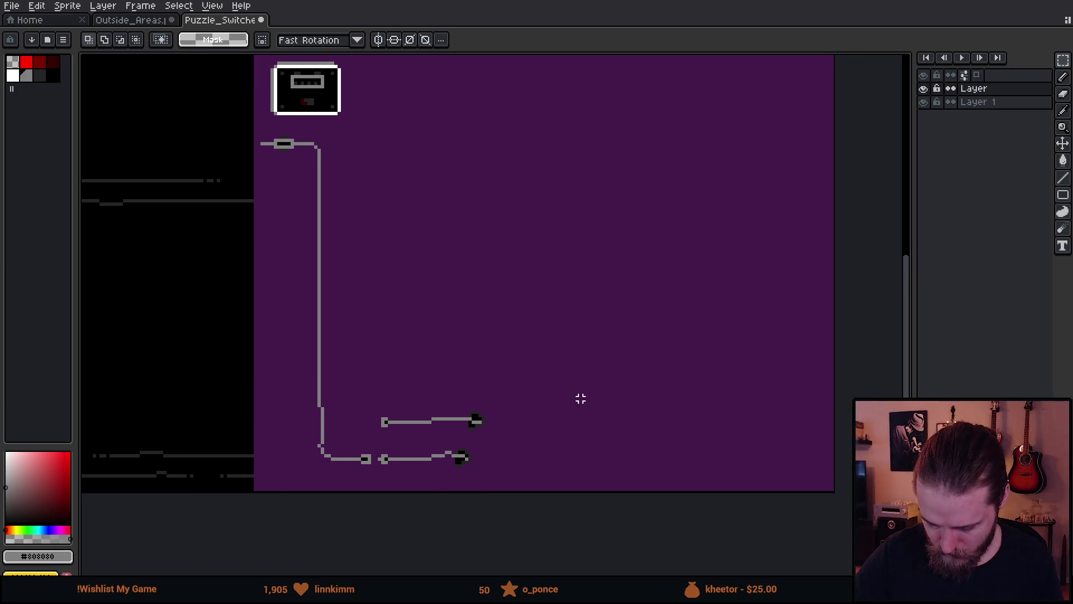
- Copy the lower wire end higher up the canvas and flip it horizontally
{"action": "mouse_move", "coordinate": [397, 439]}
{"action": "left_mouse_down"}
{"action": "mouse_move", "coordinate": [444, 475]}
{"action": "mouse_move", "coordinate": [492, 478]}
{"action": "mouse_move", "coordinate": [472, 470]}
{"action": "mouse_move", "coordinate": [535, 313]}
{"action": "mouse_move", "coordinate": [446, 311]}
{"action": "left_mouse_up"}
{"action": "key", "text": "shift+h"}
{"action": "key", "text": "Return"}
{"action": "key", "text": "ctrl+d"}
{"action": "left_click_drag", "start_coordinate": [378, 259], "coordinate": [471, 339]}
{"action": "left_click", "coordinate": [445, 321]}
{"action": "key", "text": "Return"}
{"action": "key", "text": "ctrl+d"}
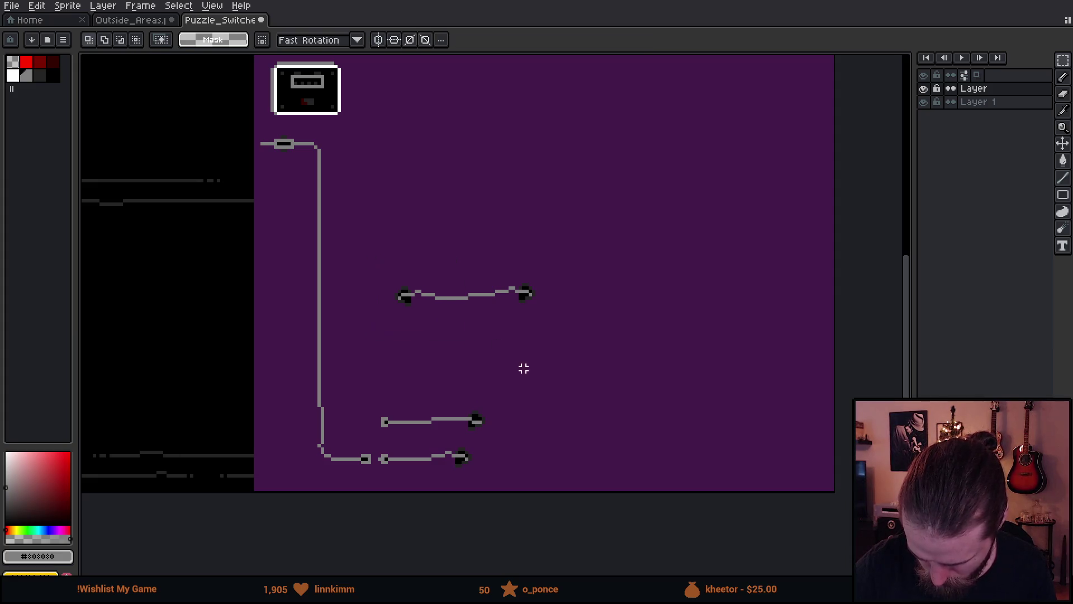
- Fine-tune the height of the upper wire's left end
{"action": "left_click_drag", "start_coordinate": [371, 257], "coordinate": [471, 335]}
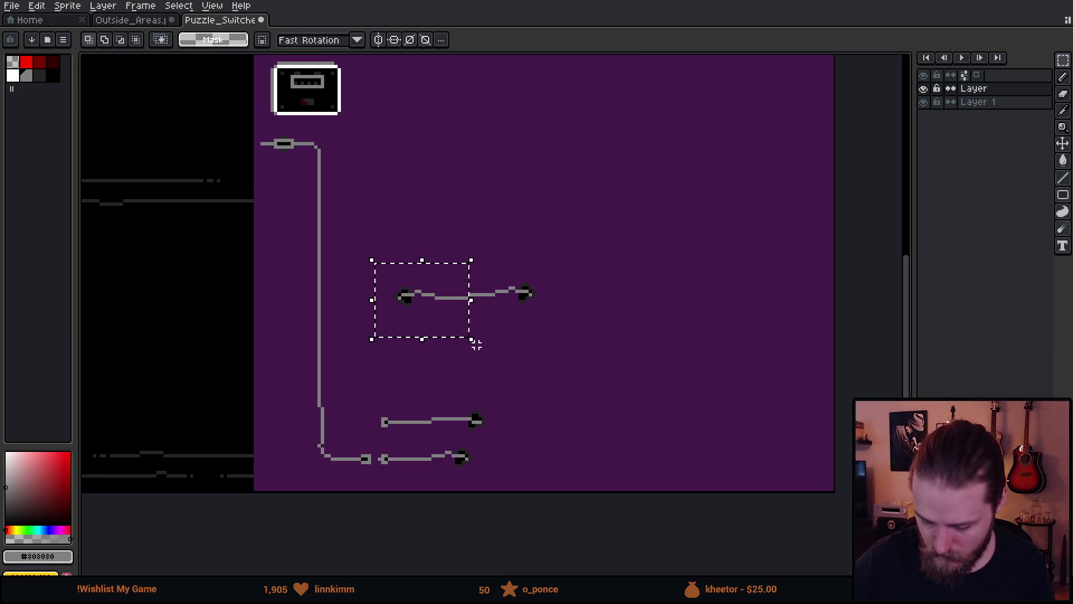
{"action": "key", "text": "ctrl+d"}
{"action": "left_click_drag", "start_coordinate": [390, 274], "coordinate": [430, 330]}
{"action": "key", "text": "ctrl+d"}
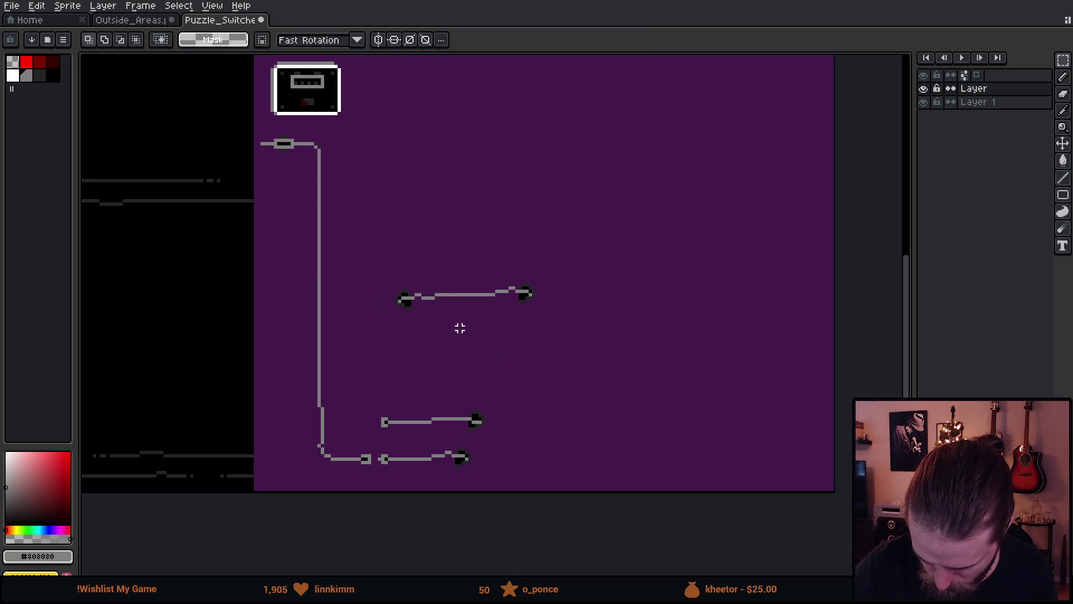
{"action": "left_click_drag", "start_coordinate": [381, 262], "coordinate": [422, 347]}
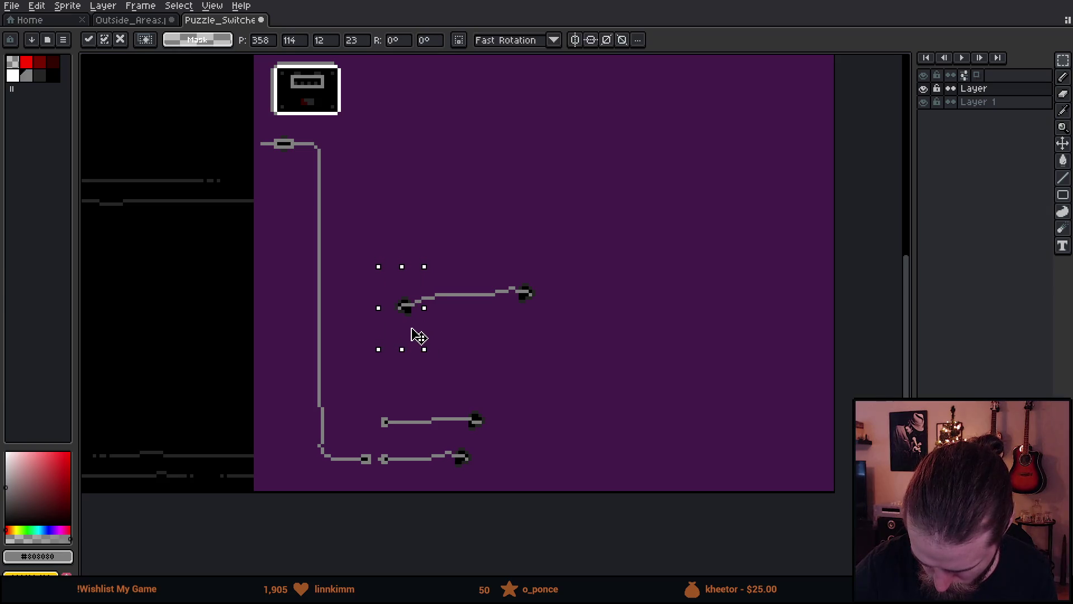
{"action": "key", "text": "ctrl+d"}
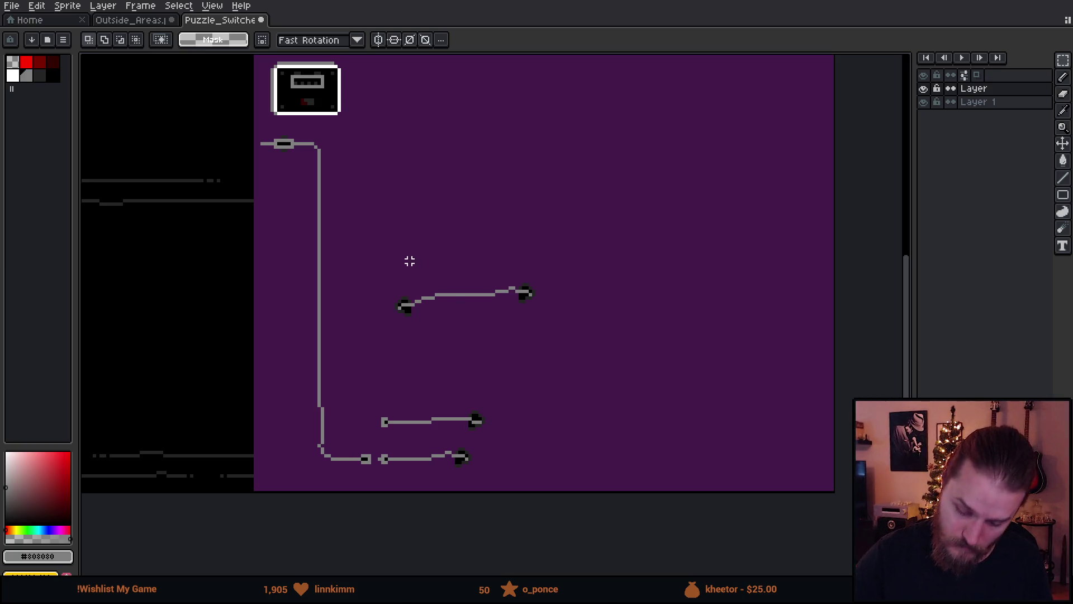
{"action": "mouse_move", "coordinate": [379, 269]}
{"action": "left_mouse_down"}
{"action": "mouse_move", "coordinate": [436, 336]}
{"action": "mouse_move", "coordinate": [422, 317]}
{"action": "left_mouse_up"}
{"action": "key", "text": "ctrl+d"}
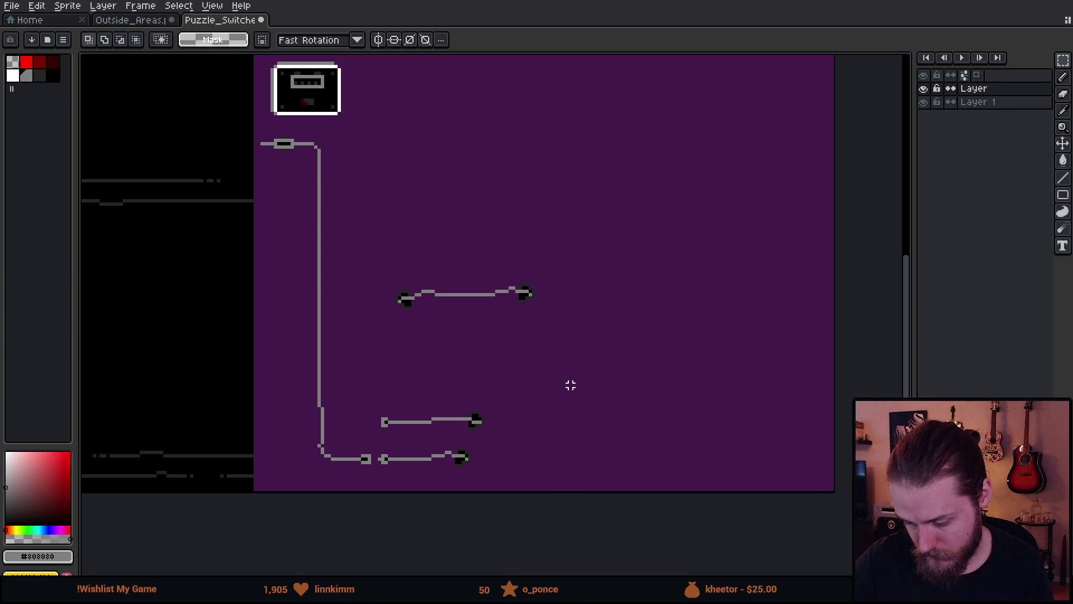
- Try nudging the upper wire's right part up, undo it, then select the whole upper wire
{"action": "mouse_move", "coordinate": [458, 252]}
{"action": "left_mouse_down"}
{"action": "mouse_move", "coordinate": [520, 319]}
{"action": "mouse_move", "coordinate": [558, 323]}
{"action": "mouse_move", "coordinate": [529, 304]}
{"action": "left_mouse_up"}
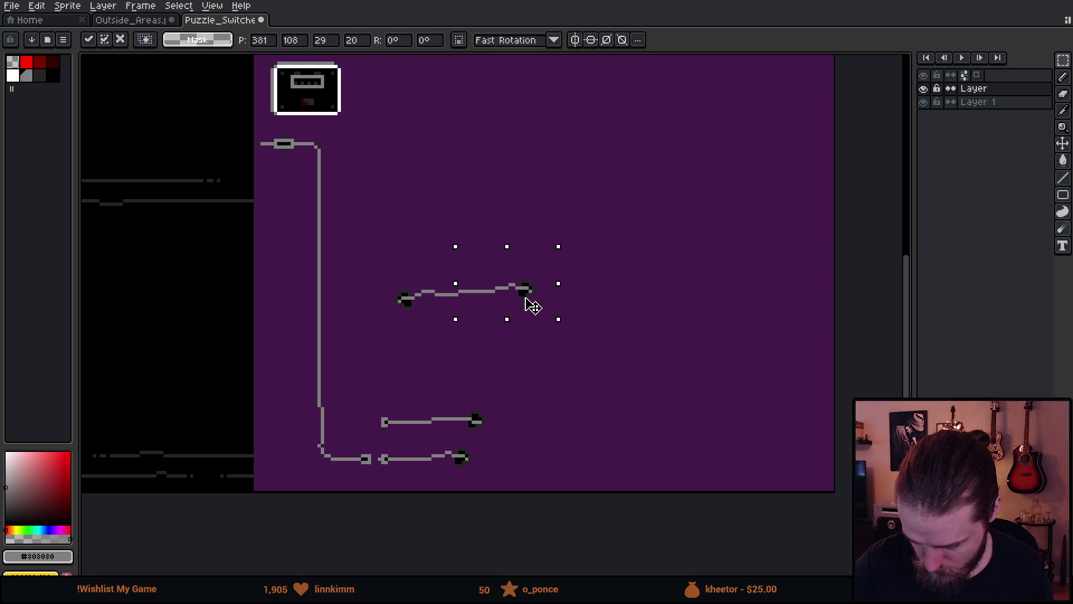
{"action": "key", "text": "ctrl+d"}
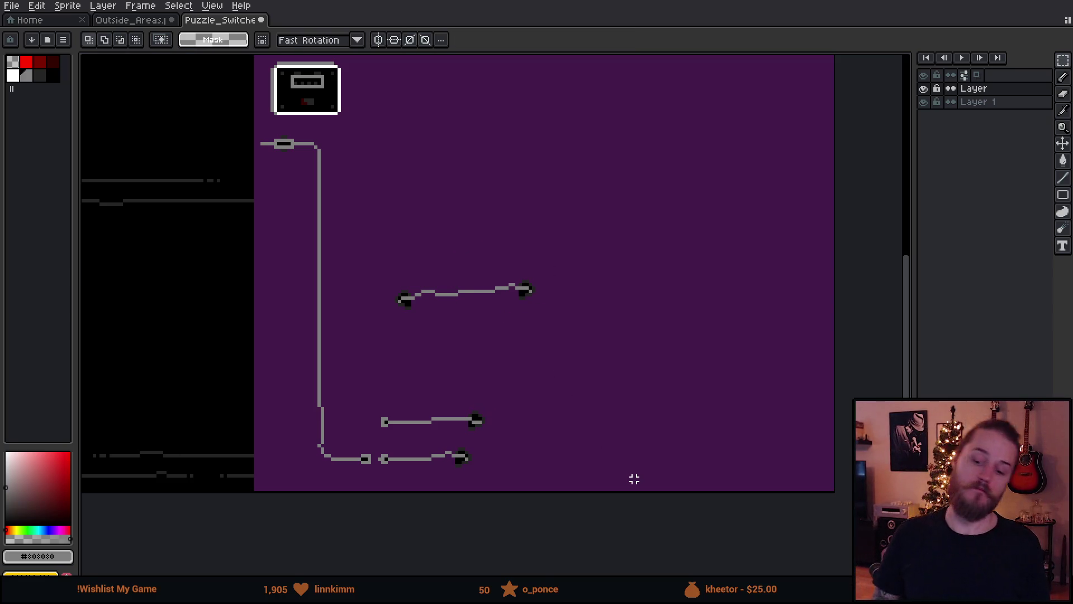
{"action": "key", "text": "ctrl+z"}
{"action": "key", "text": "ctrl+z"}
{"action": "key", "text": "ctrl+d"}
{"action": "left_click_drag", "start_coordinate": [360, 246], "coordinate": [625, 364]}
- Copy the wire and paste it onto the floor of the Outside_Areas sprite
{"action": "key", "text": "ctrl+c"}
{"action": "left_click", "coordinate": [129, 21]}
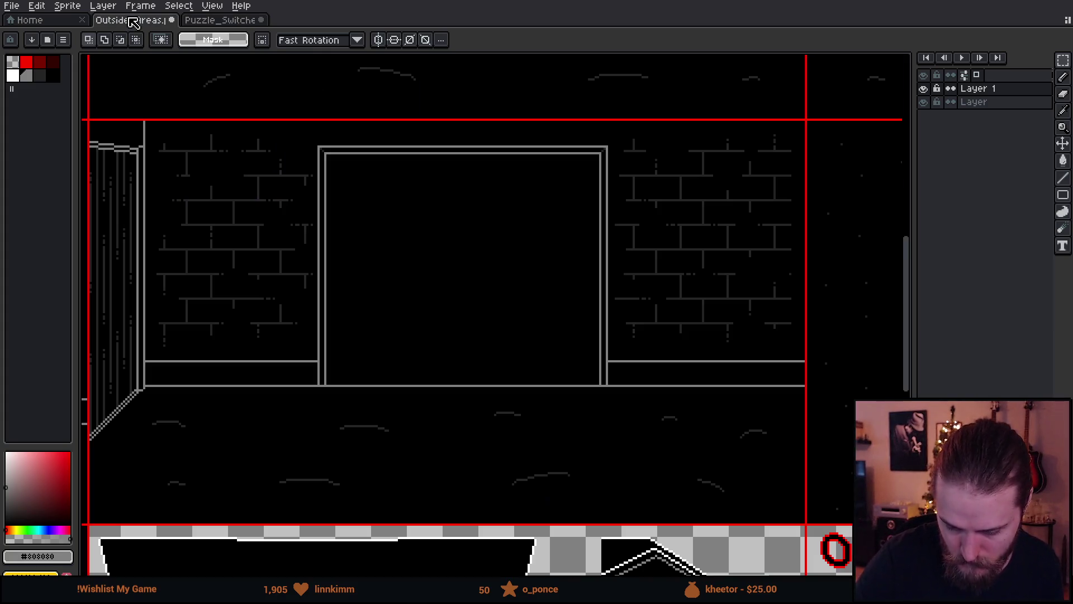
{"action": "key", "text": "ctrl+v"}
{"action": "mouse_move", "coordinate": [313, 334]}
{"action": "left_mouse_down"}
{"action": "mouse_move", "coordinate": [582, 434]}
{"action": "mouse_move", "coordinate": [648, 444]}
{"action": "left_mouse_up"}
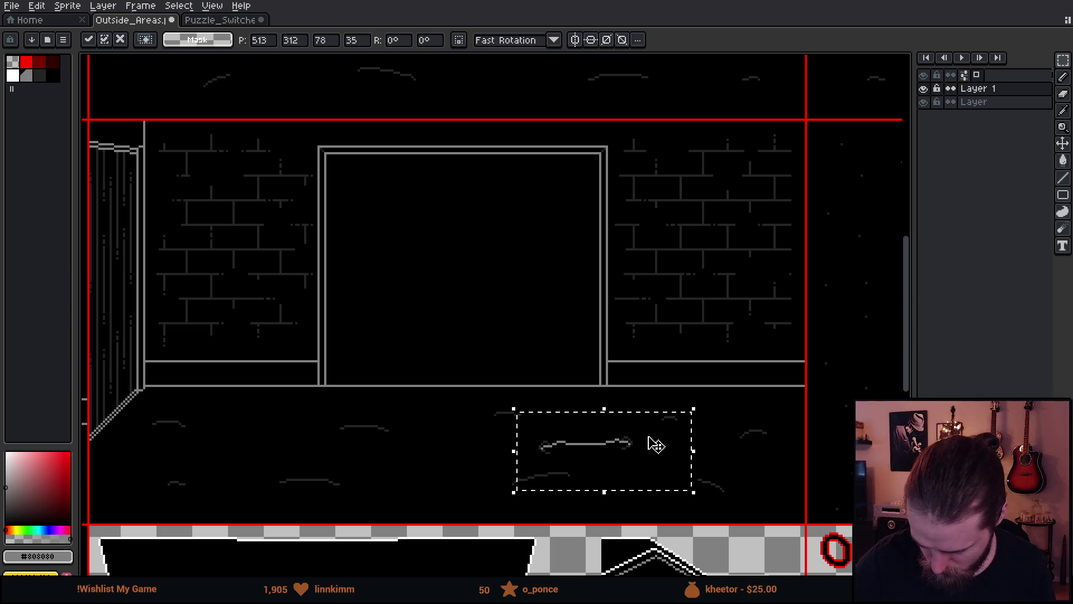
{"action": "key", "text": "Return"}
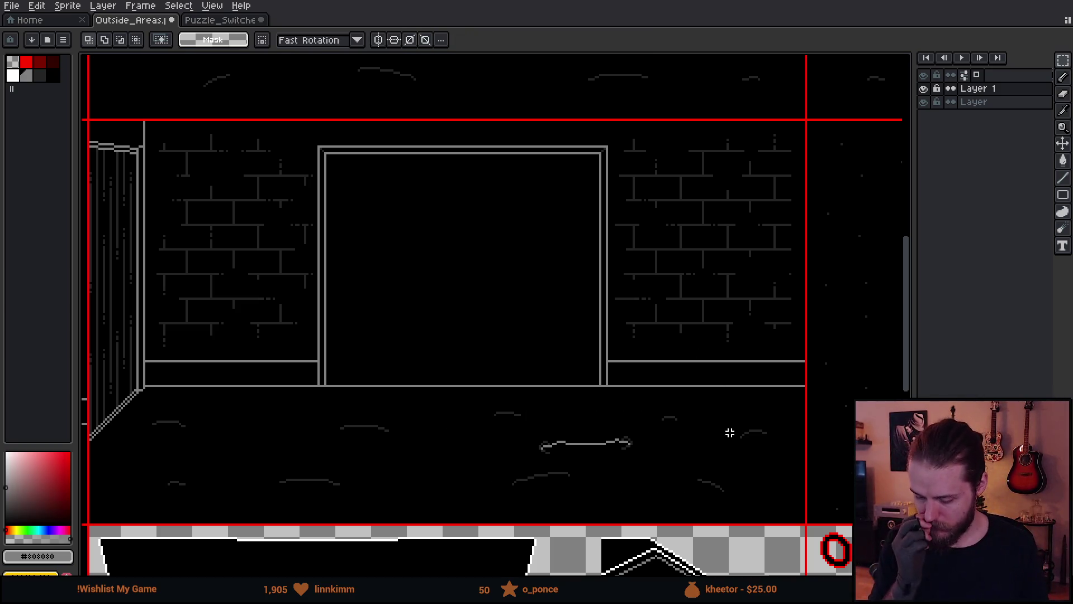
{"action": "key", "text": "ctrl+z"}
{"action": "key", "text": "ctrl+v"}
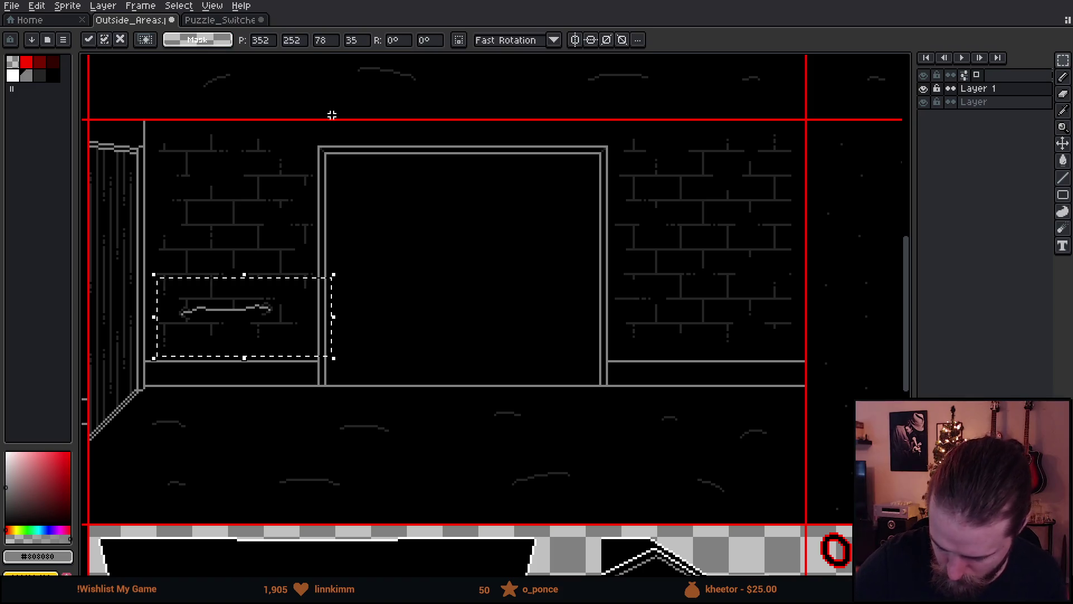
{"action": "mouse_move", "coordinate": [256, 333]}
{"action": "left_mouse_down"}
{"action": "mouse_move", "coordinate": [609, 450]}
{"action": "mouse_move", "coordinate": [611, 463]}
{"action": "left_mouse_up"}
{"action": "key", "text": "Return"}
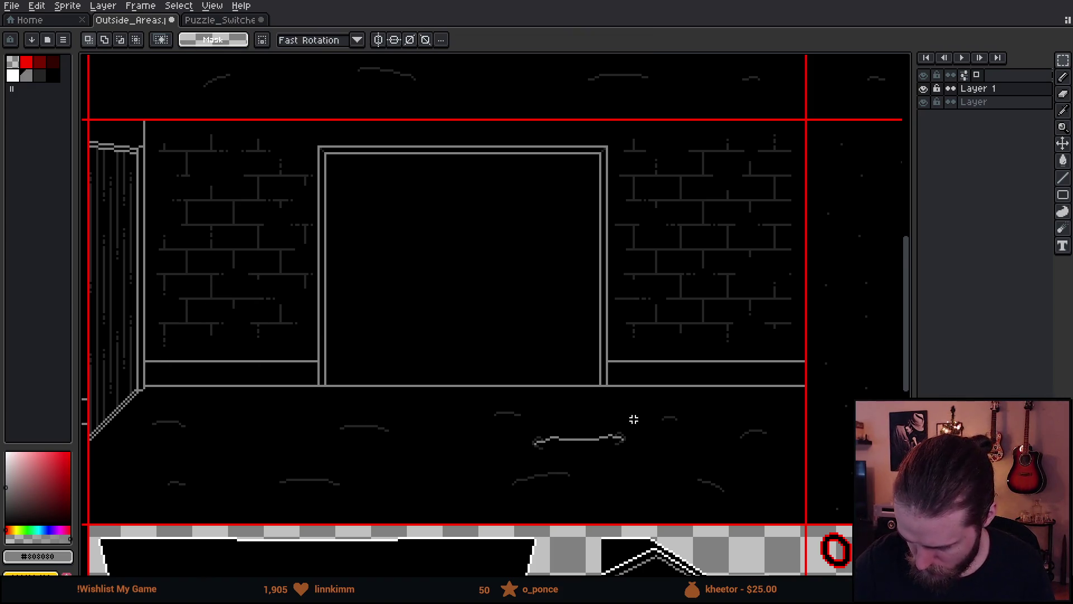
- Extend the grey floor wire and fill the gap pixel joining its two pieces
{"action": "left_click_drag", "start_coordinate": [632, 414], "coordinate": [633, 334]}
{"action": "scroll", "coordinate": [633, 335], "scroll_direction": "up", "scroll_amount": 3}
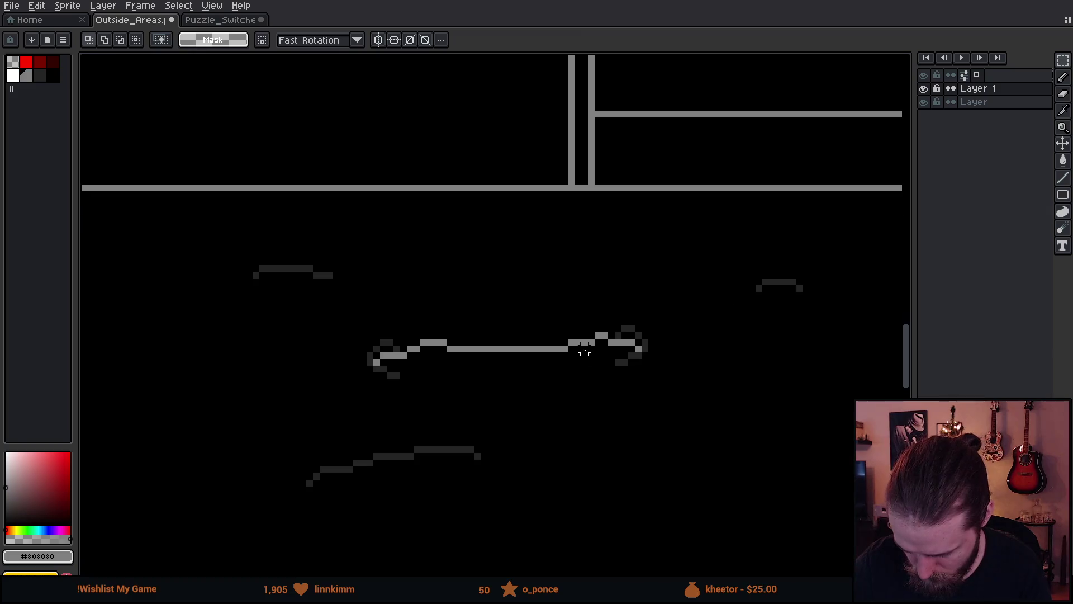
{"action": "key", "text": "b"}
{"action": "left_click_drag", "start_coordinate": [449, 349], "coordinate": [513, 349]}
{"action": "left_click", "coordinate": [444, 342], "text": "alt"}
{"action": "left_click_drag", "start_coordinate": [447, 342], "coordinate": [499, 339]}
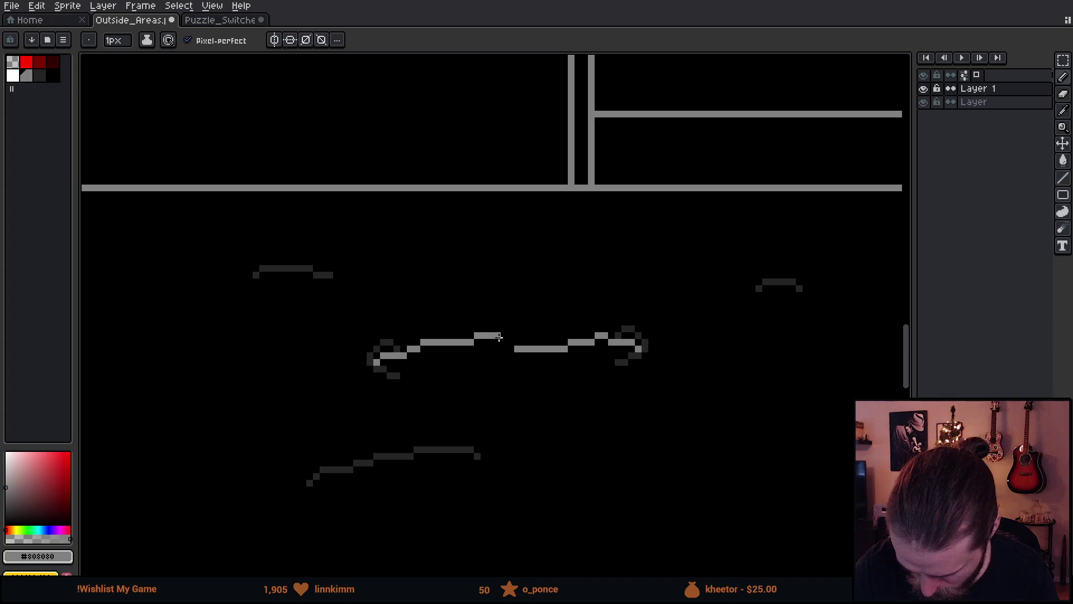
{"action": "left_click", "coordinate": [511, 348]}
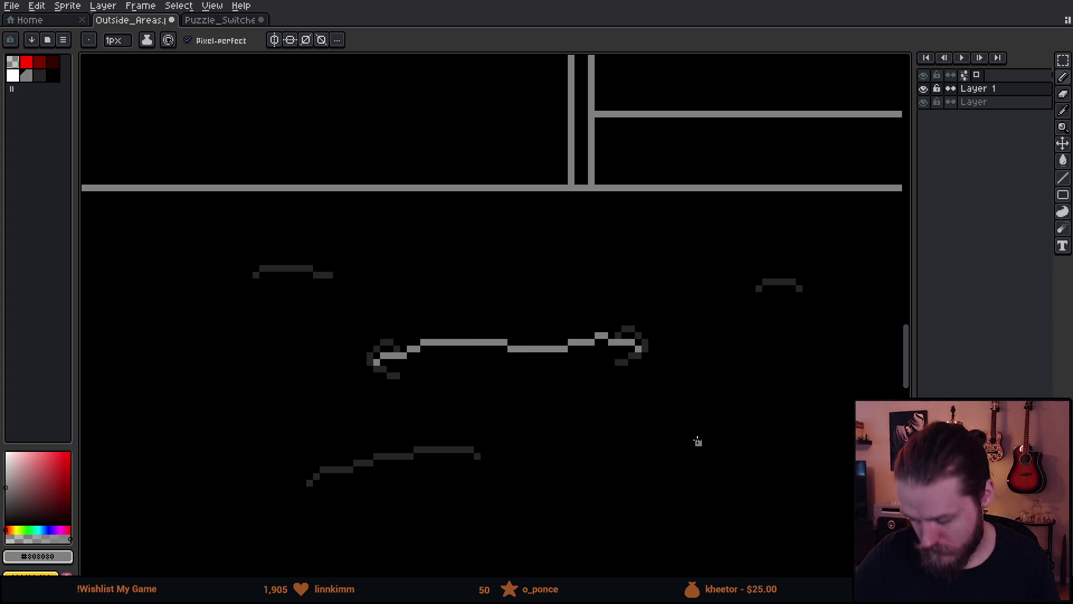
- Raise the right half of the floor wire by a pixel
{"action": "key", "text": "m"}
{"action": "mouse_move", "coordinate": [500, 291]}
{"action": "left_mouse_down"}
{"action": "mouse_move", "coordinate": [553, 363]}
{"action": "mouse_move", "coordinate": [704, 414]}
{"action": "left_mouse_up"}
{"action": "left_click", "coordinate": [585, 462]}
{"action": "mouse_move", "coordinate": [507, 307]}
{"action": "left_mouse_down"}
{"action": "mouse_move", "coordinate": [654, 414]}
{"action": "mouse_move", "coordinate": [763, 427]}
{"action": "left_mouse_up"}
{"action": "left_click_drag", "start_coordinate": [646, 388], "coordinate": [647, 376]}
{"action": "left_click", "coordinate": [652, 469]}
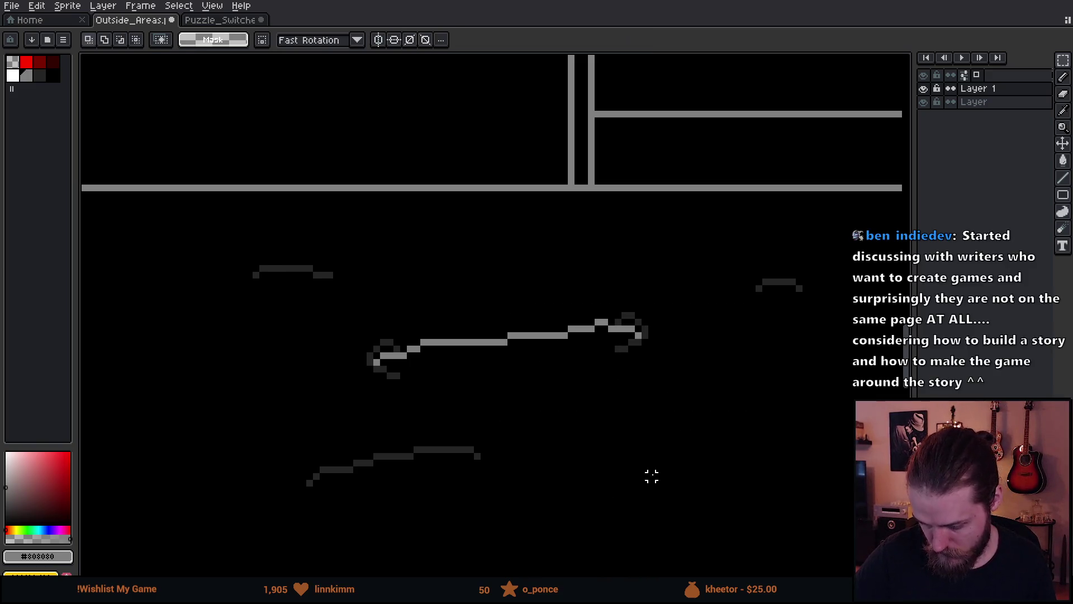
{"action": "scroll", "coordinate": [665, 470], "scroll_direction": "down", "scroll_amount": 4}
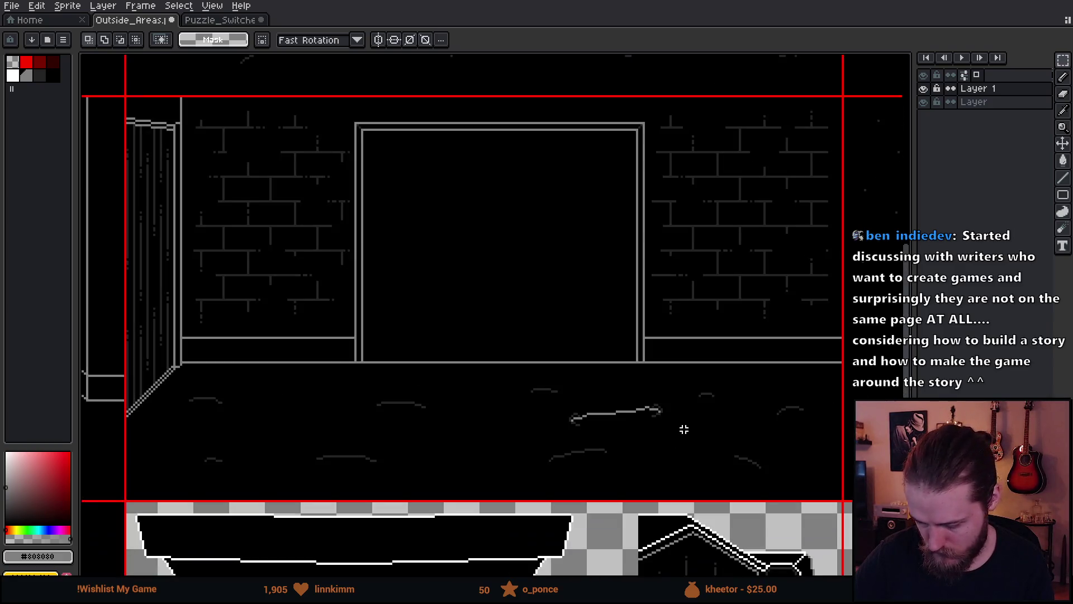
- Lower a few short floor-wire segments by one pixel each
{"action": "scroll", "coordinate": [699, 433], "scroll_direction": "up", "scroll_amount": 1}
{"action": "scroll", "coordinate": [652, 436], "scroll_direction": "up", "scroll_amount": 3}
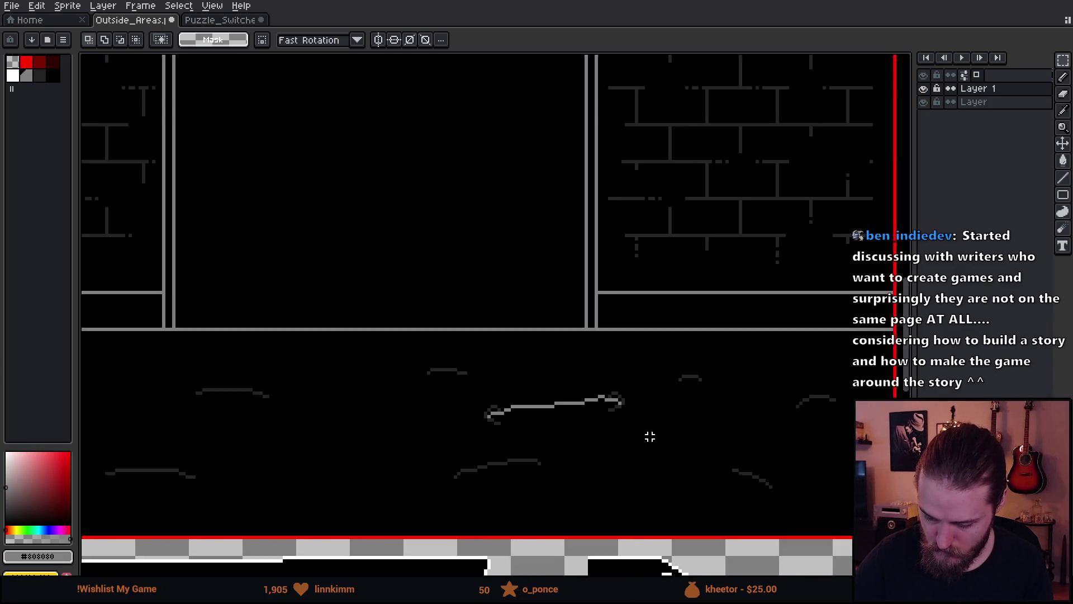
{"action": "mouse_move", "coordinate": [419, 370]}
{"action": "left_mouse_down"}
{"action": "mouse_move", "coordinate": [455, 407]}
{"action": "mouse_move", "coordinate": [445, 407]}
{"action": "left_mouse_up"}
{"action": "left_click", "coordinate": [479, 426]}
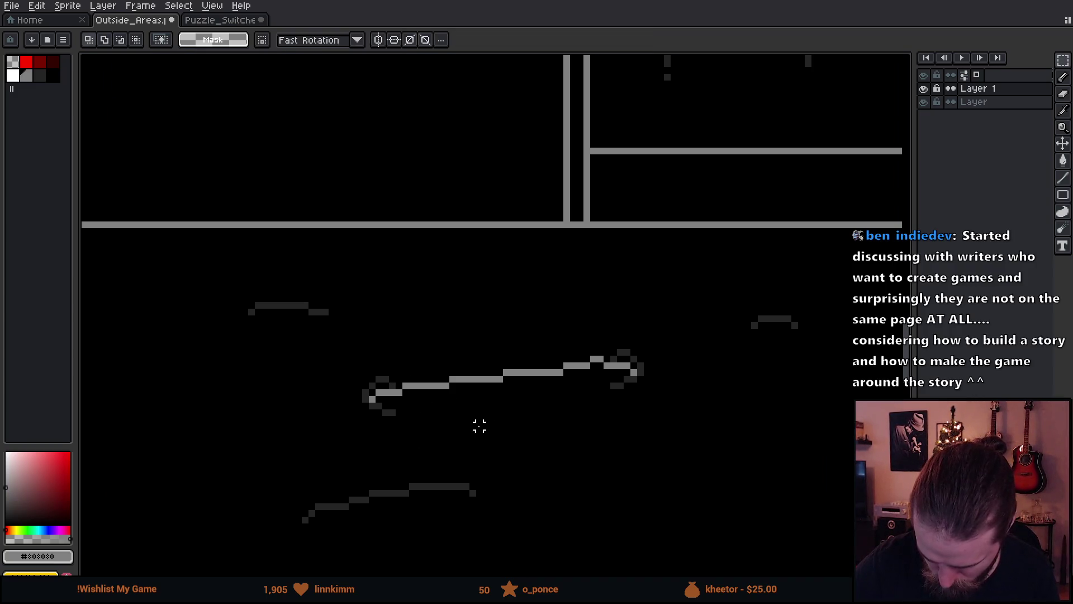
{"action": "mouse_move", "coordinate": [401, 380]}
{"action": "left_mouse_down"}
{"action": "mouse_move", "coordinate": [424, 398]}
{"action": "mouse_move", "coordinate": [414, 395]}
{"action": "mouse_move", "coordinate": [462, 388]}
{"action": "left_mouse_up"}
{"action": "left_click", "coordinate": [446, 371]}
{"action": "left_click", "coordinate": [520, 398]}
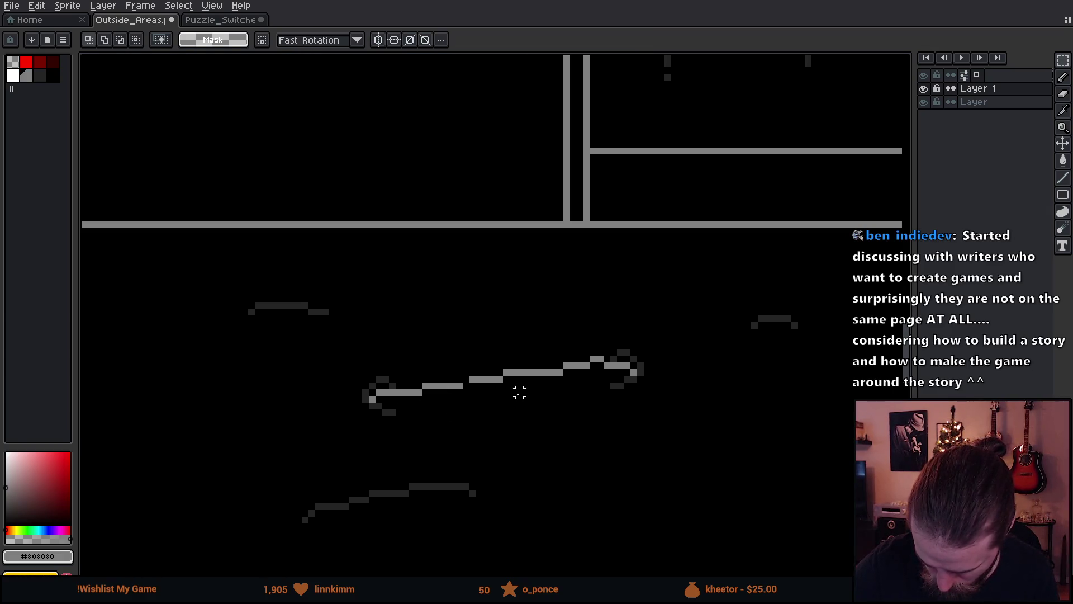
- Raise another wire segment one pixel to smooth the rise toward the right
{"action": "key", "text": "b"}
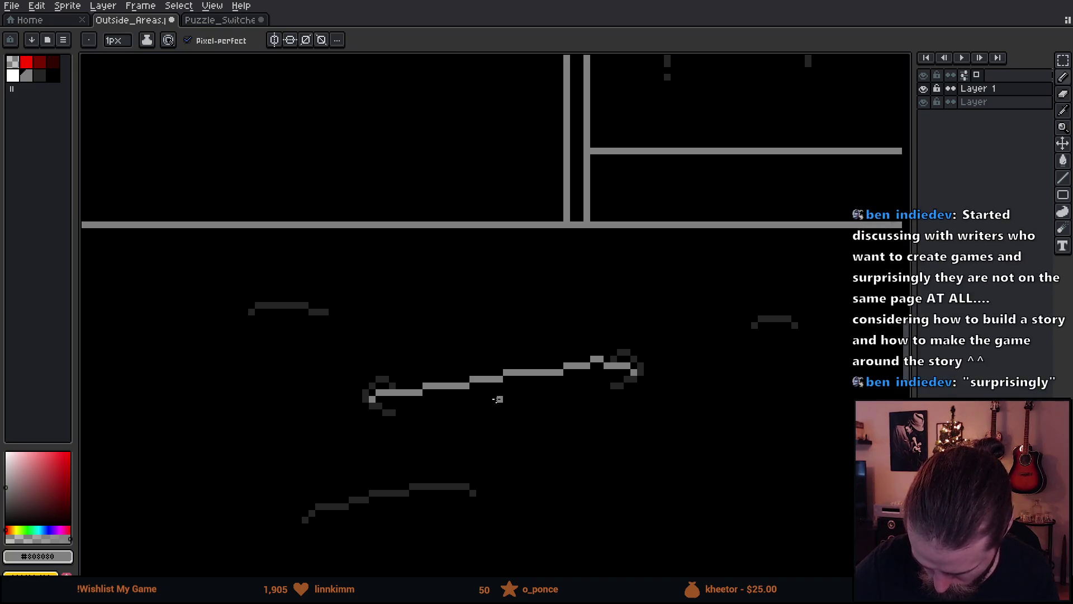
{"action": "key", "text": "m"}
{"action": "scroll", "coordinate": [607, 475], "scroll_direction": "up", "scroll_amount": 1}
{"action": "scroll", "coordinate": [618, 463], "scroll_direction": "down", "scroll_amount": 3}
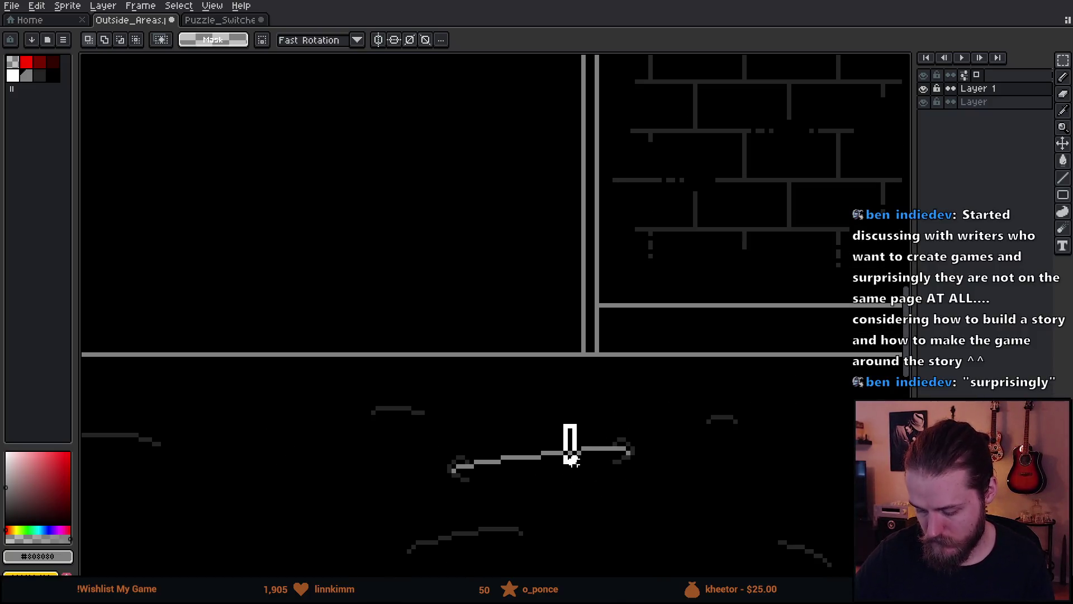
{"action": "mouse_move", "coordinate": [556, 371]}
{"action": "left_mouse_down"}
{"action": "mouse_move", "coordinate": [611, 427]}
{"action": "mouse_move", "coordinate": [615, 503]}
{"action": "left_mouse_up"}
{"action": "key", "text": "ctrl+d"}
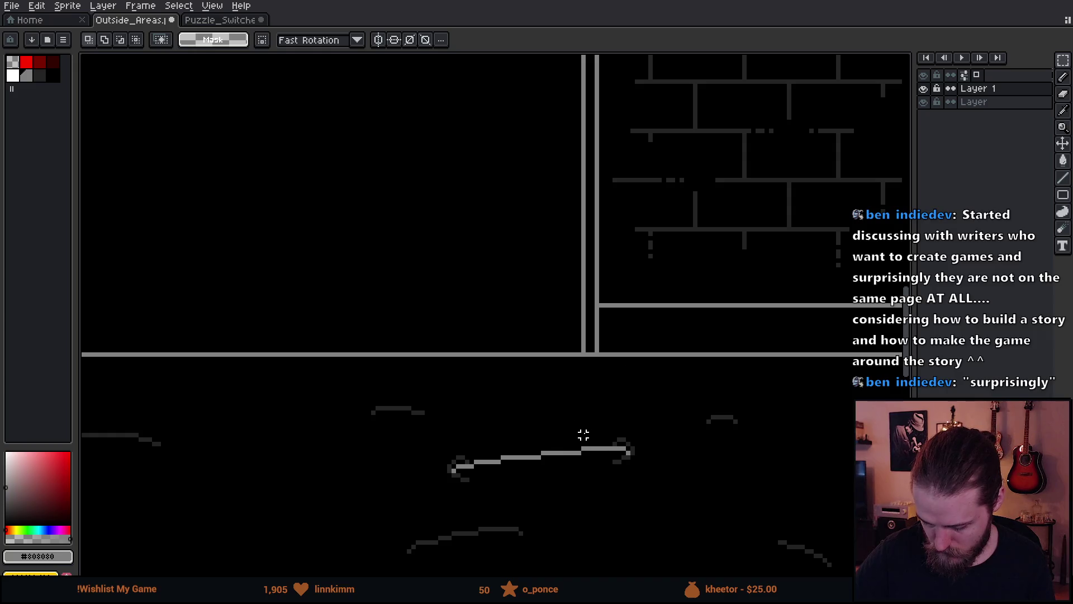
{"action": "mouse_move", "coordinate": [561, 425]}
{"action": "left_mouse_down"}
{"action": "mouse_move", "coordinate": [599, 487]}
{"action": "mouse_move", "coordinate": [587, 470]}
{"action": "left_mouse_up"}
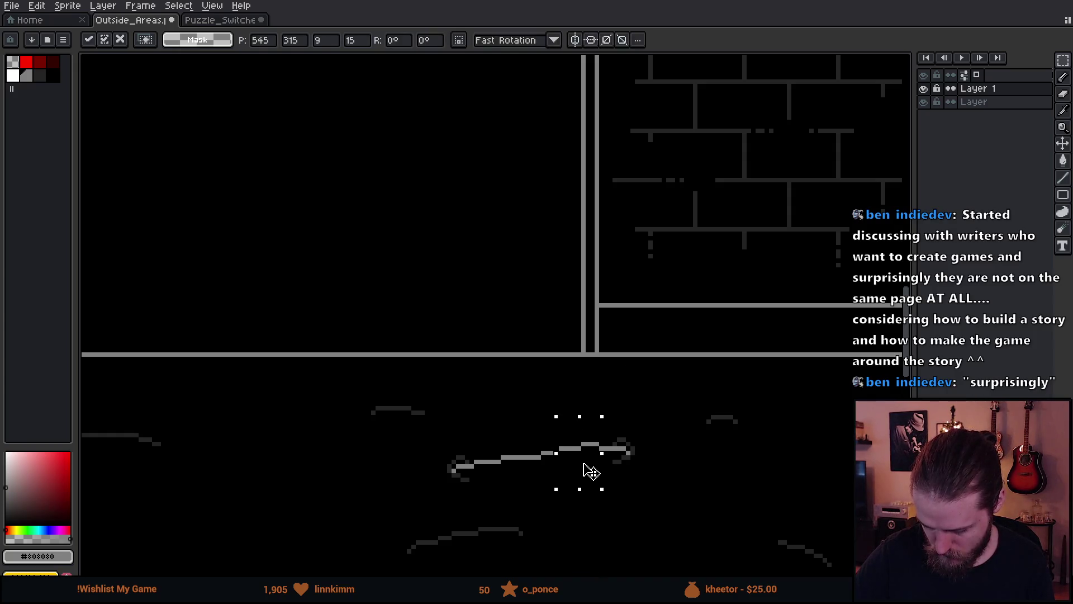
{"action": "key", "text": "ctrl+d"}
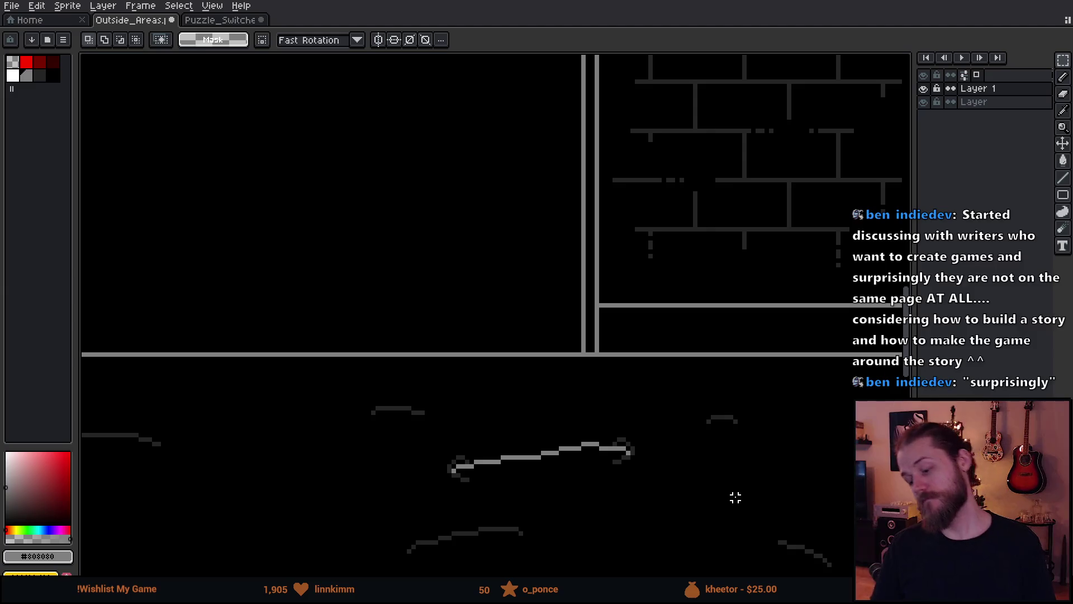
{"action": "scroll", "coordinate": [735, 497], "scroll_direction": "down", "scroll_amount": 2}
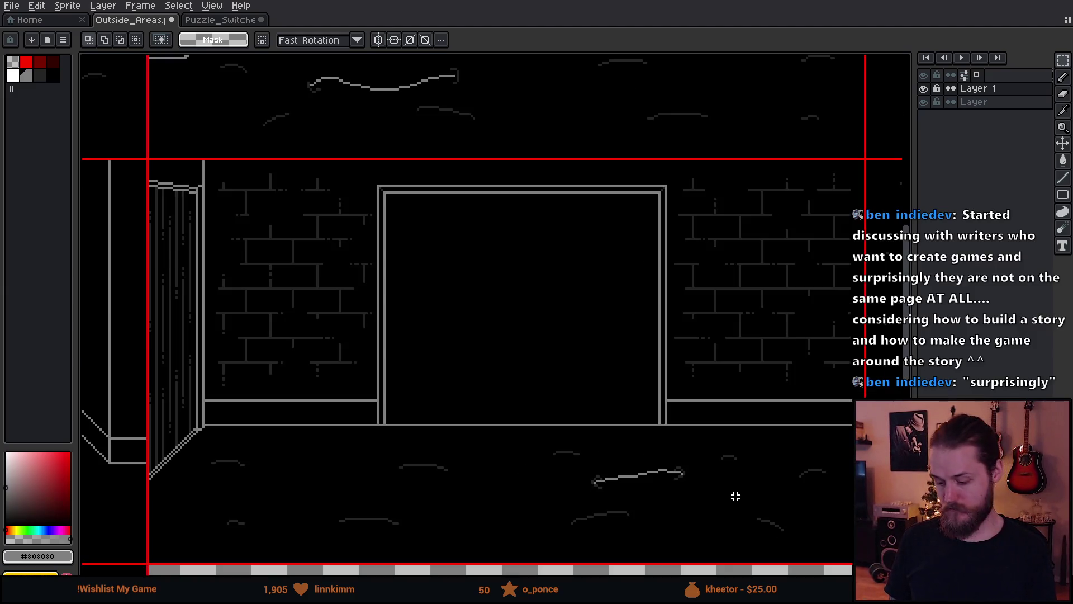
{"action": "scroll", "coordinate": [736, 496], "scroll_direction": "up", "scroll_amount": 1}
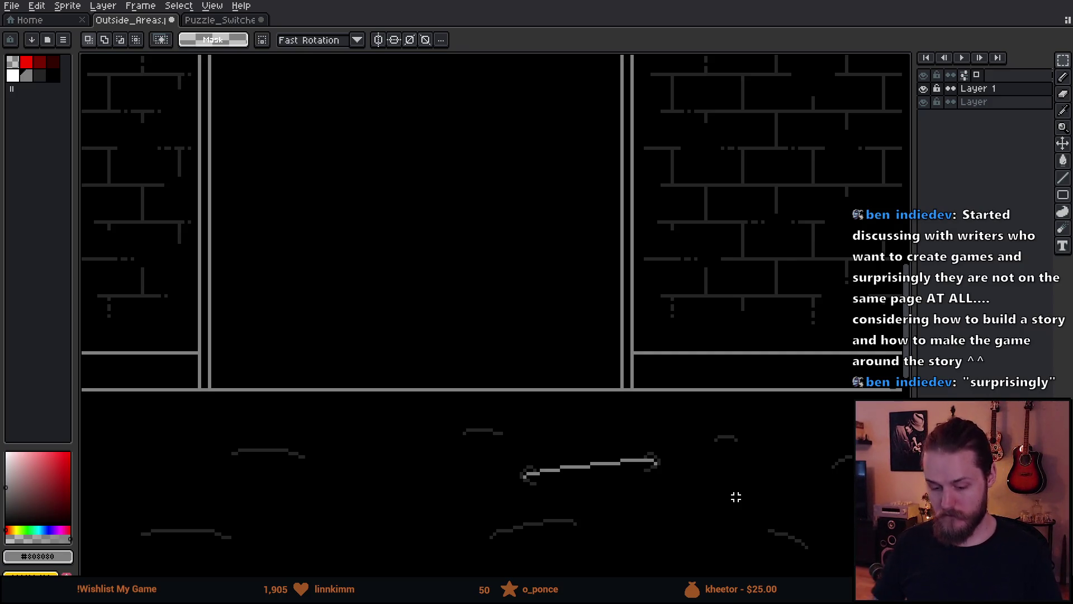
{"action": "scroll", "coordinate": [735, 497], "scroll_direction": "up", "scroll_amount": 2}
{"action": "left_click_drag", "start_coordinate": [629, 467], "coordinate": [667, 402]}
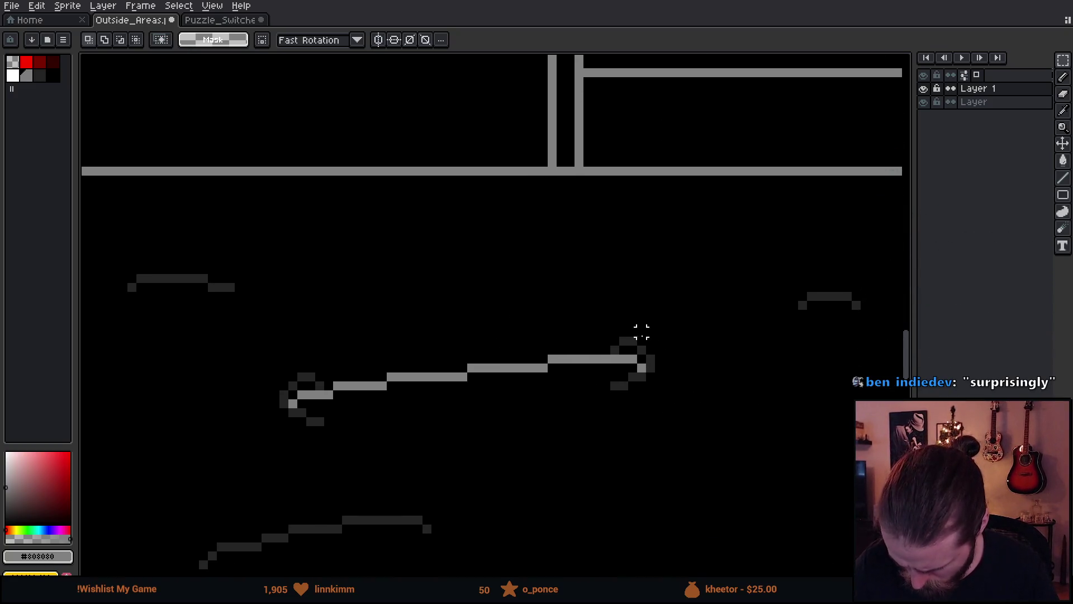
- Draw dark #242424 tails off both ends of the grey floor wire
{"action": "key", "text": "b"}
{"action": "left_click", "coordinate": [648, 361], "text": "alt"}
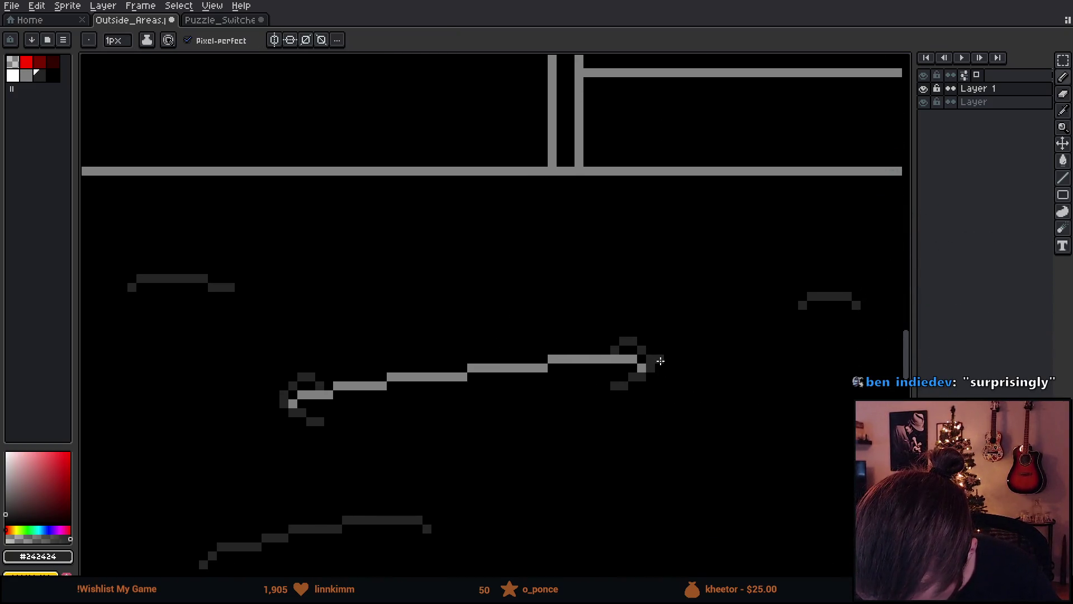
{"action": "left_click_drag", "start_coordinate": [661, 366], "coordinate": [695, 376]}
{"action": "left_click_drag", "start_coordinate": [275, 406], "coordinate": [233, 429]}
{"action": "scroll", "coordinate": [662, 520], "scroll_direction": "down", "scroll_amount": 1}
{"action": "scroll", "coordinate": [662, 521], "scroll_direction": "down", "scroll_amount": 3}
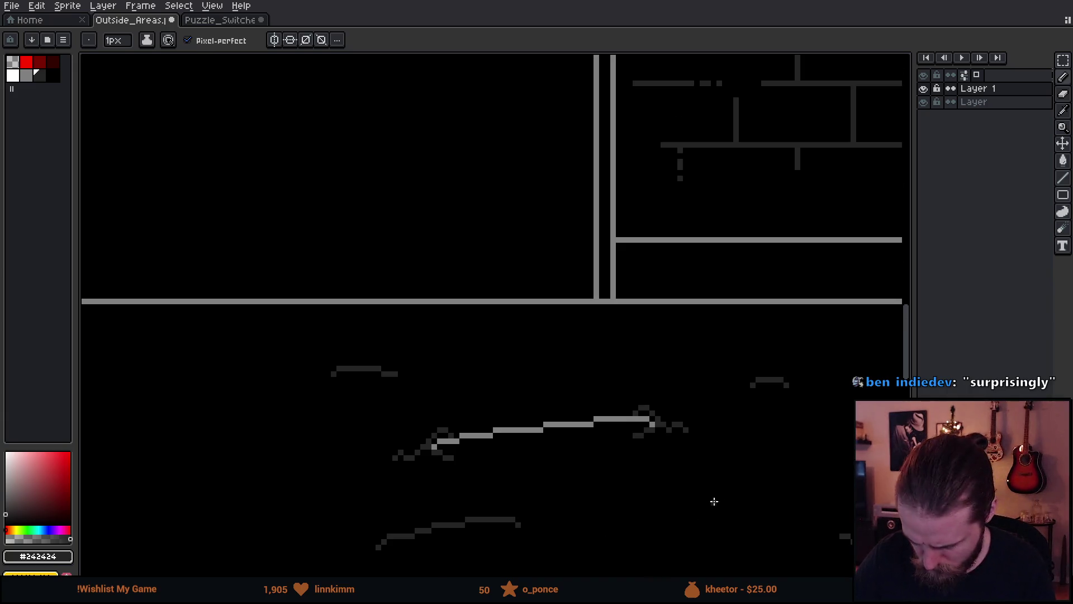
{"action": "scroll", "coordinate": [754, 497], "scroll_direction": "up", "scroll_amount": 4}
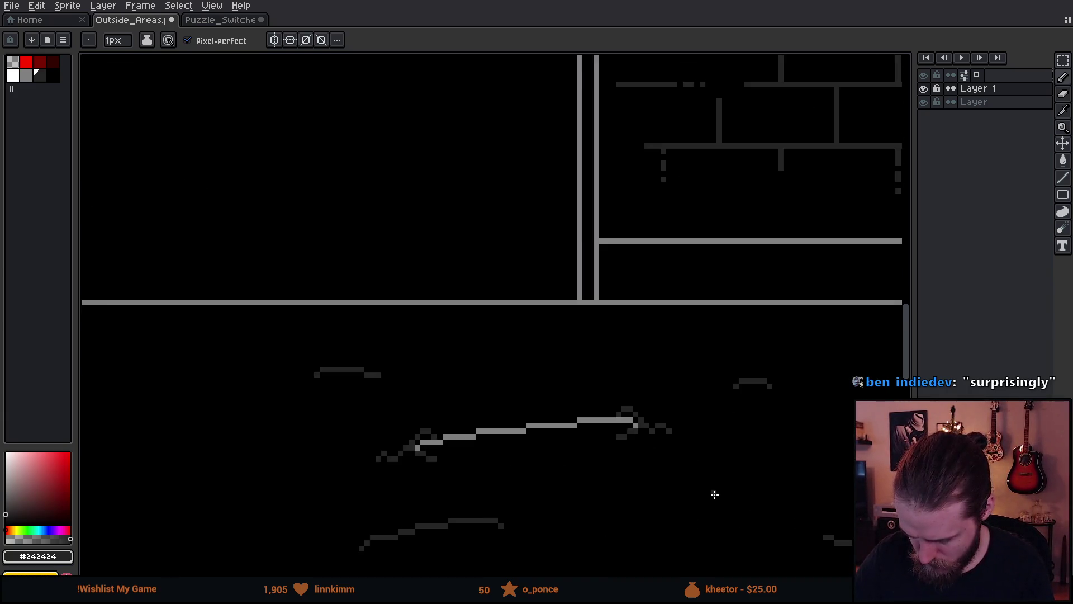
{"action": "key", "text": "v"}
{"action": "key", "text": "b"}
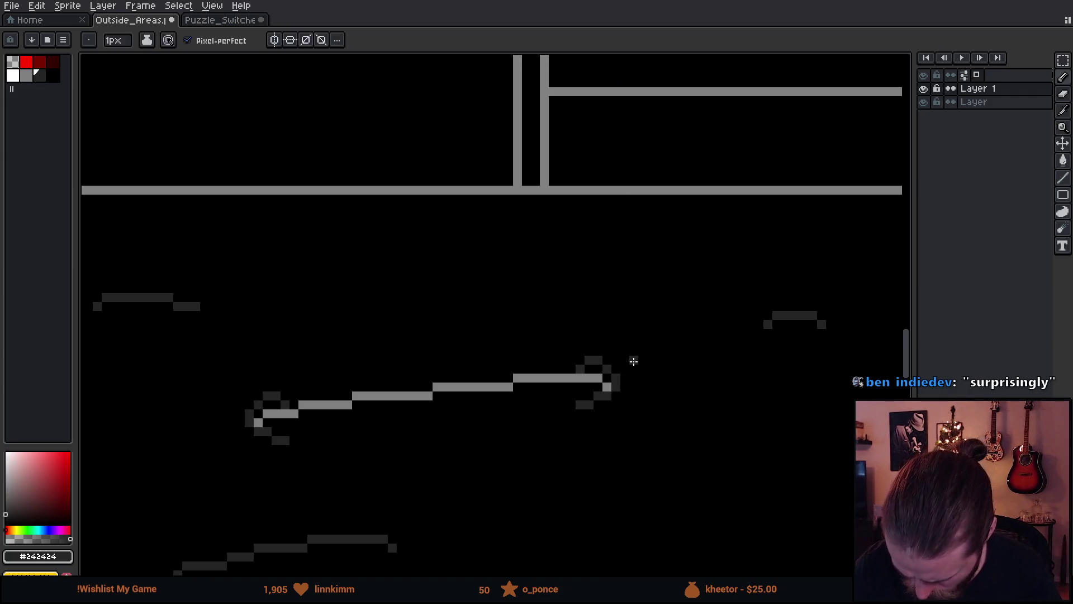
{"action": "left_click_drag", "start_coordinate": [633, 369], "coordinate": [679, 395]}
{"action": "key", "text": "ctrl+z"}
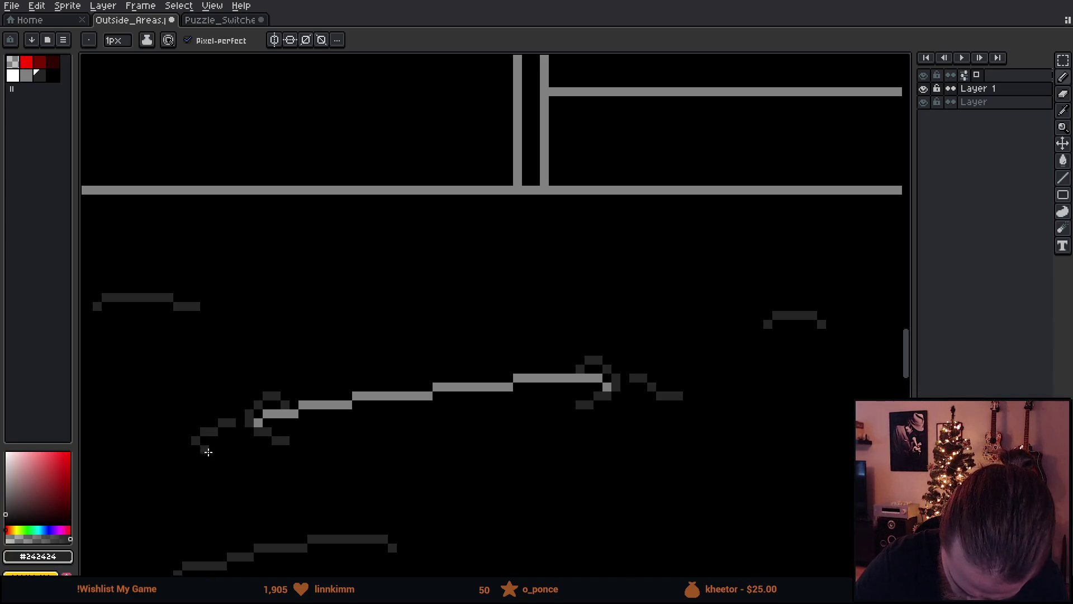
{"action": "left_click_drag", "start_coordinate": [233, 422], "coordinate": [184, 432]}
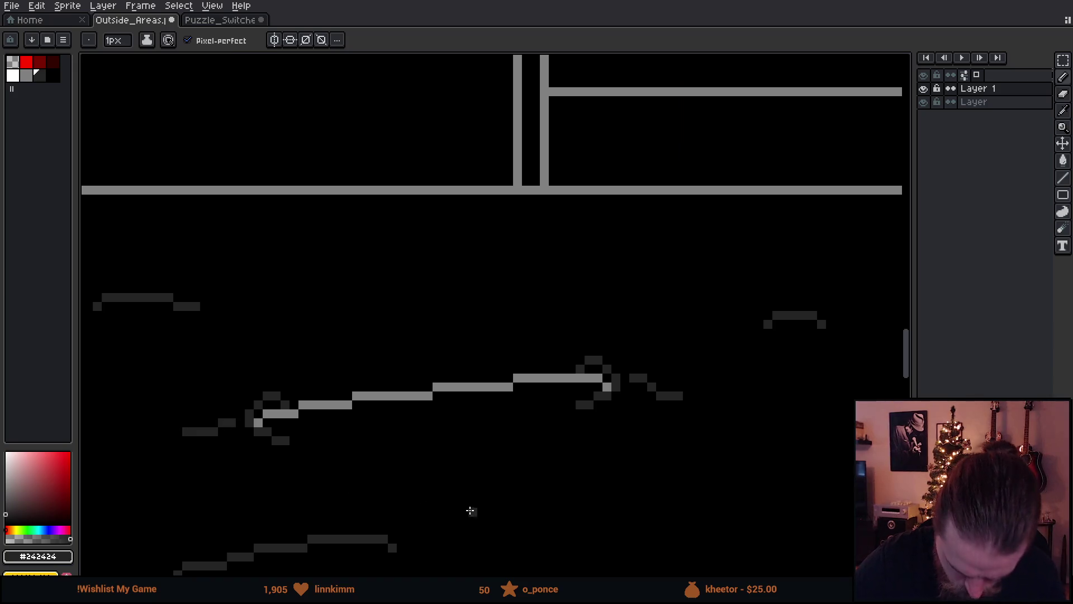
{"action": "scroll", "coordinate": [623, 484], "scroll_direction": "down", "scroll_amount": 5}
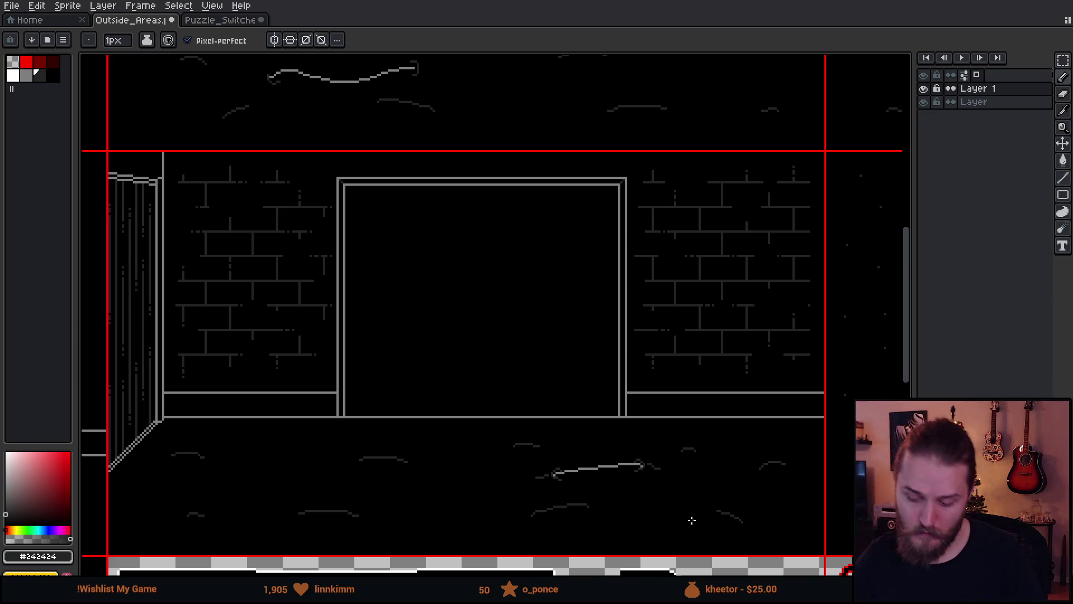
{"action": "scroll", "coordinate": [692, 520], "scroll_direction": "up", "scroll_amount": 2}
- Select the floor wire with its tails and cut it out of the room
{"action": "key", "text": "m"}
{"action": "left_click_drag", "start_coordinate": [411, 429], "coordinate": [715, 496]}
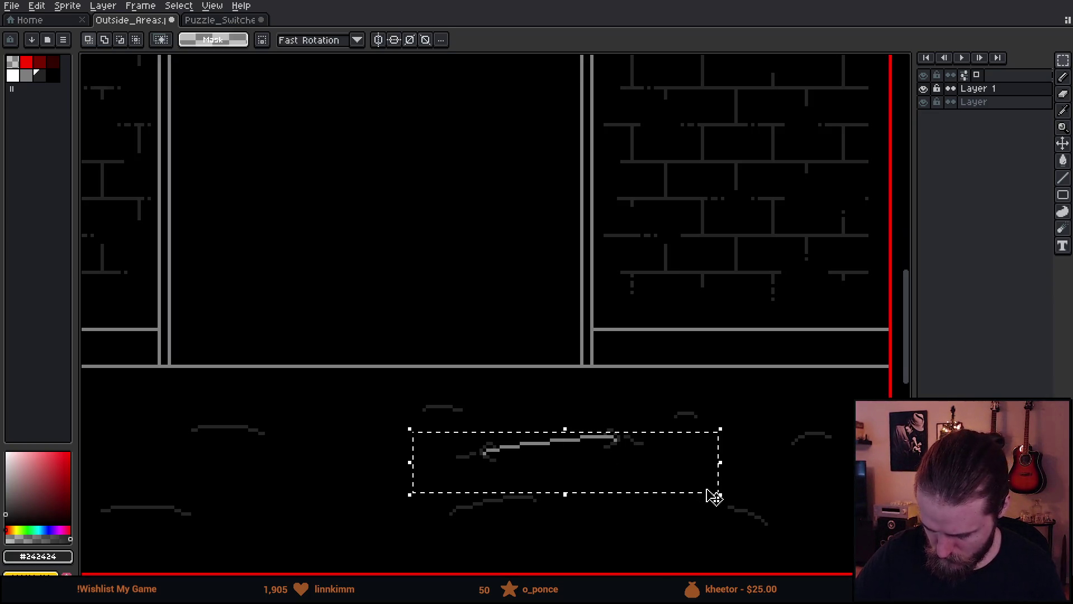
{"action": "left_click_drag", "start_coordinate": [546, 390], "coordinate": [691, 480]}
{"action": "key", "text": "Delete"}
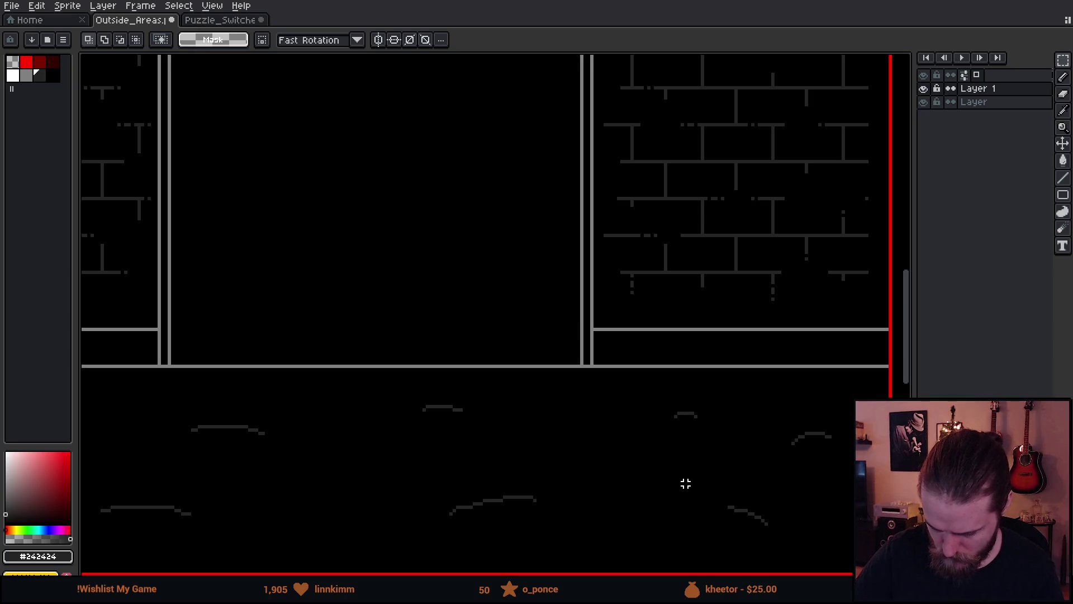
- Paste the cut floor wire into Puzzle_Switches and position it up and left
{"action": "left_click", "coordinate": [221, 20]}
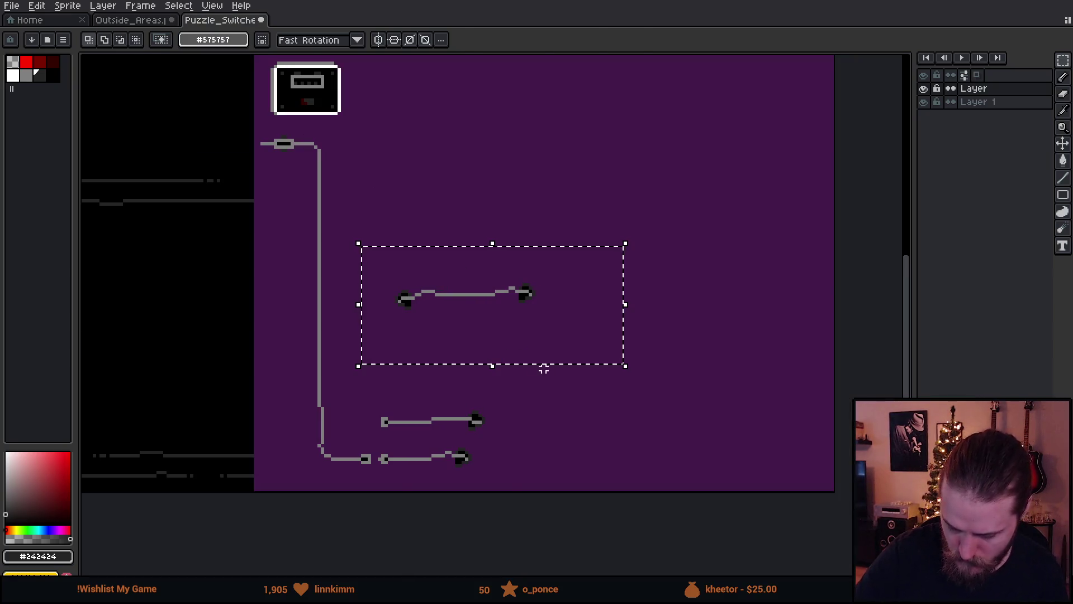
{"action": "key", "text": "ctrl+v"}
{"action": "mouse_move", "coordinate": [590, 353]}
{"action": "left_mouse_down"}
{"action": "mouse_move", "coordinate": [562, 263]}
{"action": "mouse_move", "coordinate": [554, 266]}
{"action": "left_mouse_up"}
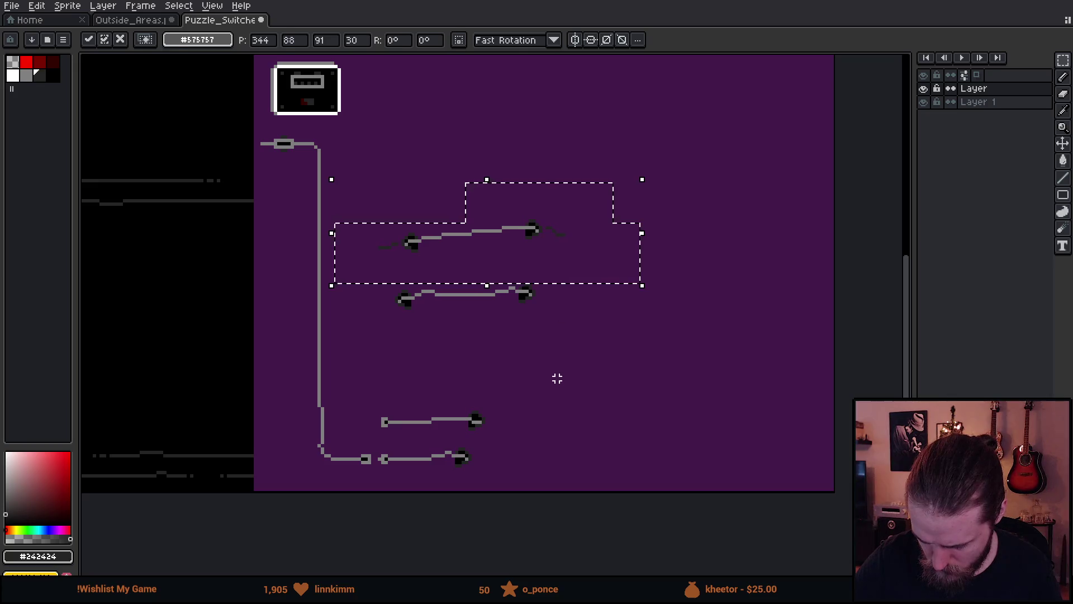
{"action": "key", "text": "ctrl+d"}
- Hide the purple background layer and save the Puzzle_Switches sheet
{"action": "key", "text": "b"}
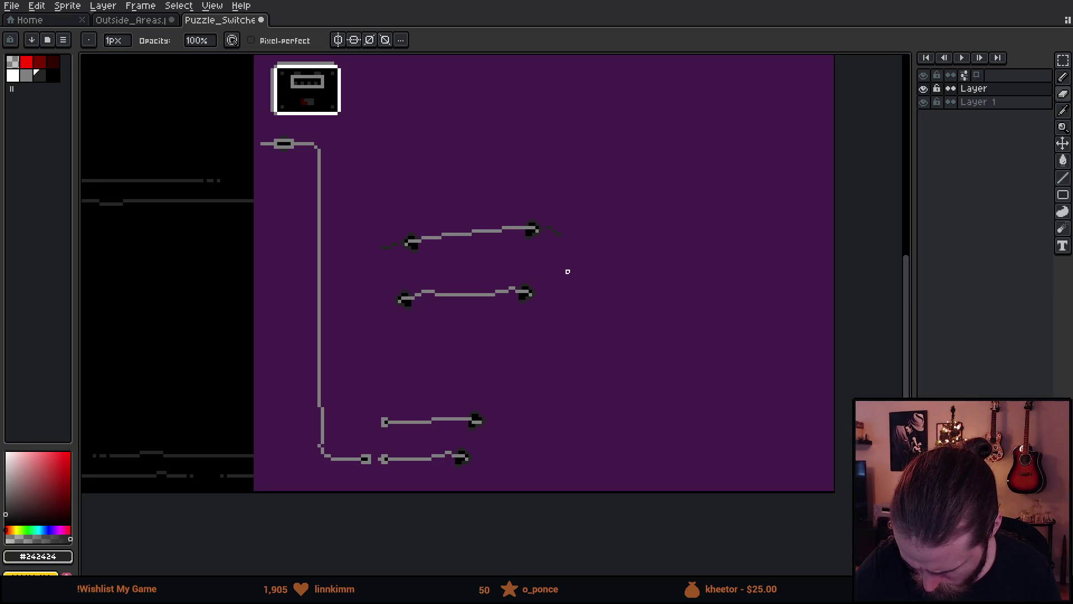
{"action": "scroll", "coordinate": [568, 274], "scroll_direction": "up", "scroll_amount": 2}
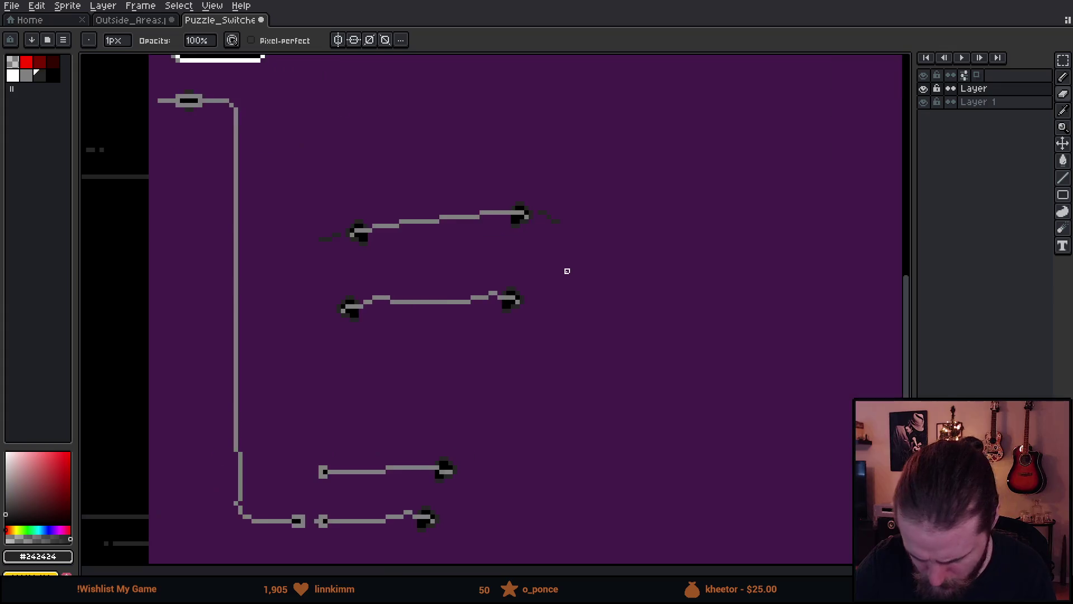
{"action": "scroll", "coordinate": [551, 325], "scroll_direction": "down", "scroll_amount": 2}
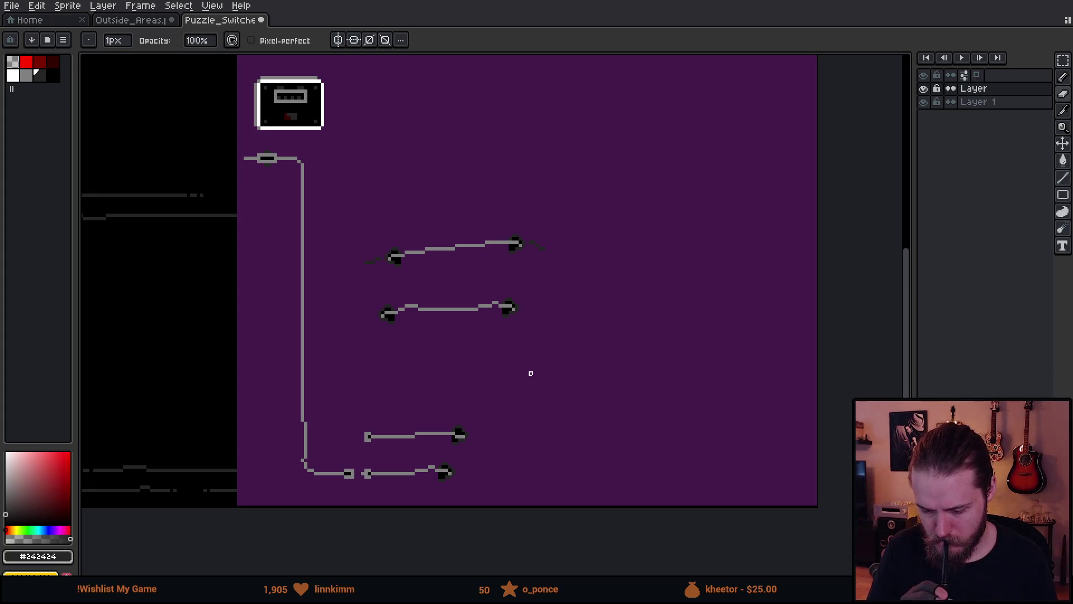
{"action": "mouse_move", "coordinate": [555, 299]}
{"action": "left_mouse_down"}
{"action": "mouse_move", "coordinate": [679, 334]}
{"action": "mouse_move", "coordinate": [618, 520]}
{"action": "mouse_move", "coordinate": [649, 318]}
{"action": "mouse_move", "coordinate": [639, 342]}
{"action": "left_mouse_up"}
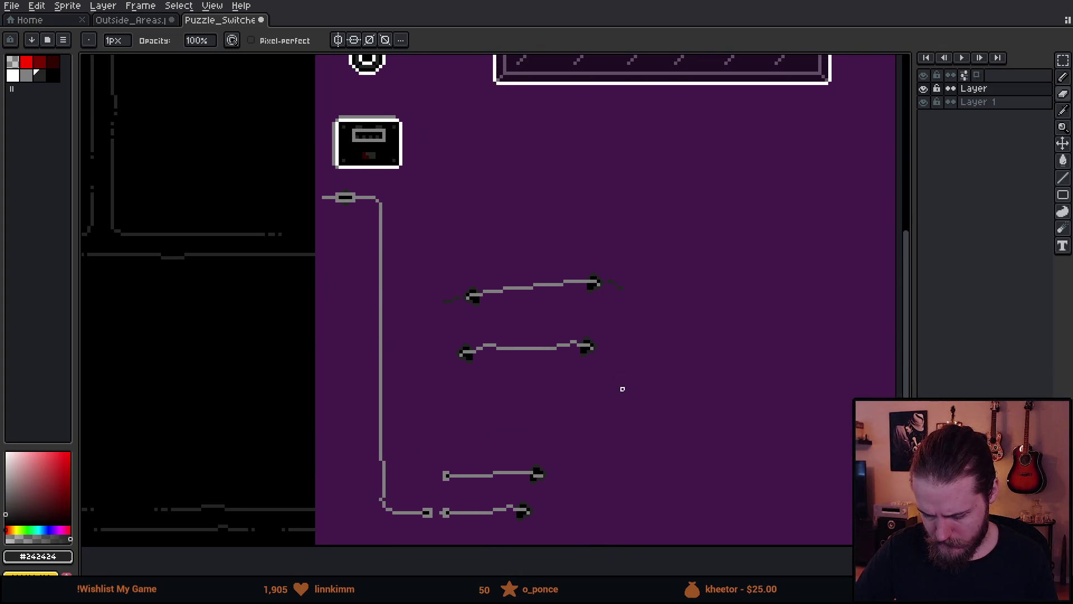
{"action": "left_click", "coordinate": [923, 102]}
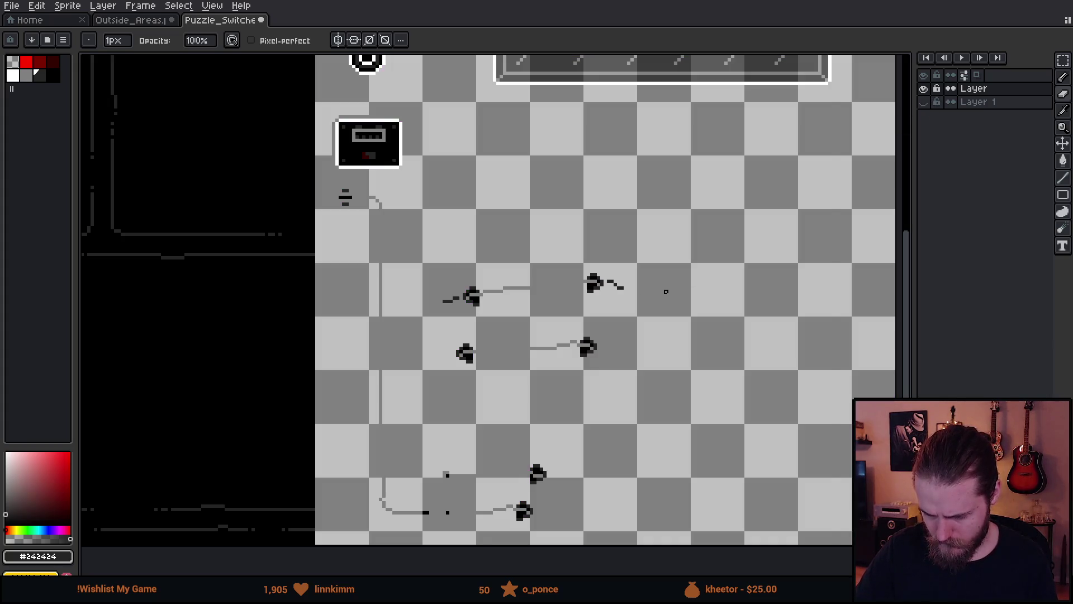
{"action": "key", "text": "ctrl+s"}
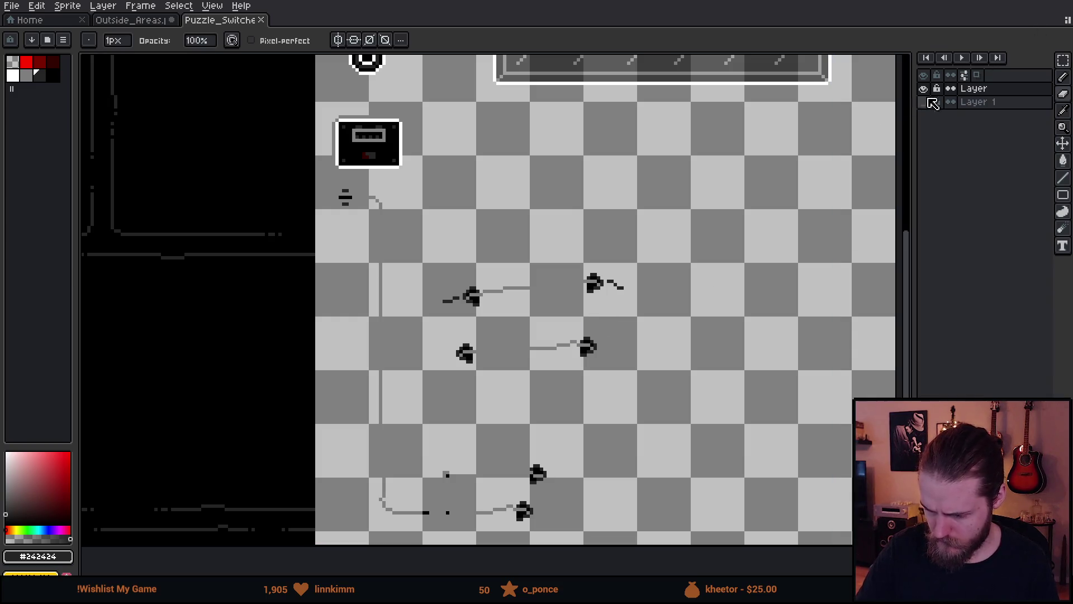
{"action": "key", "text": "alt+Tab"}
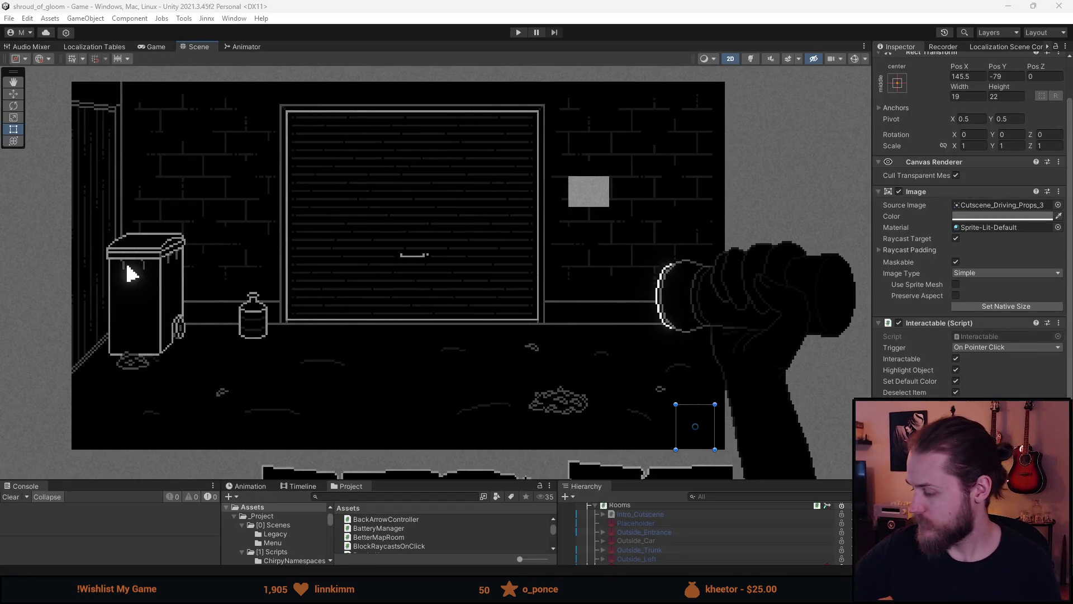
- Find Puzzle_Switches via a 'switch' search and move slice Puzzle_Switches_3 onto the glass panel
{"action": "left_click", "coordinate": [372, 496]}
{"action": "type", "text": "switch"}
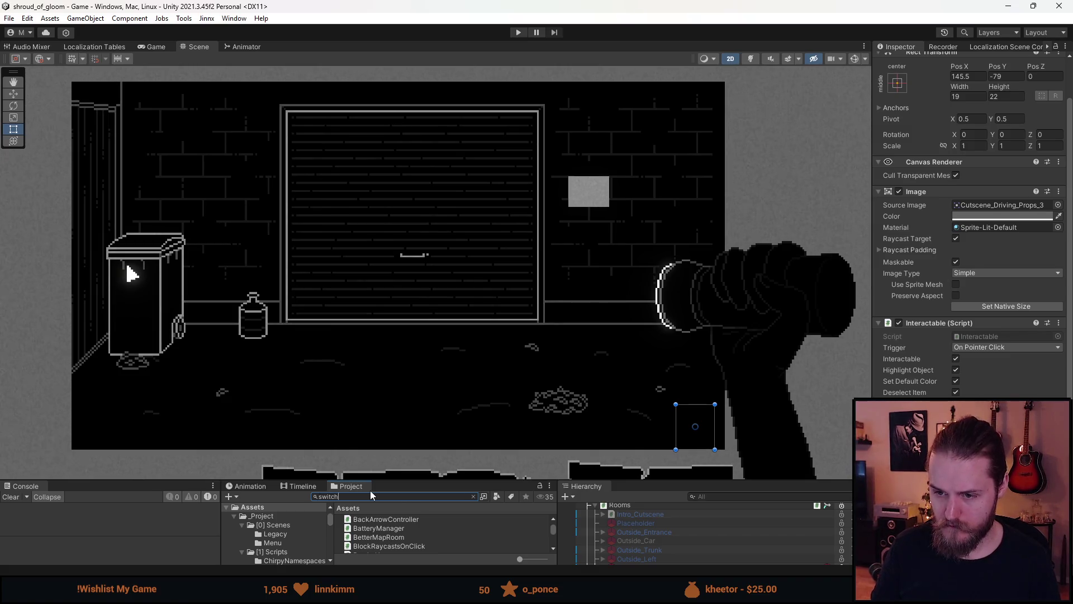
{"action": "left_click", "coordinate": [381, 520]}
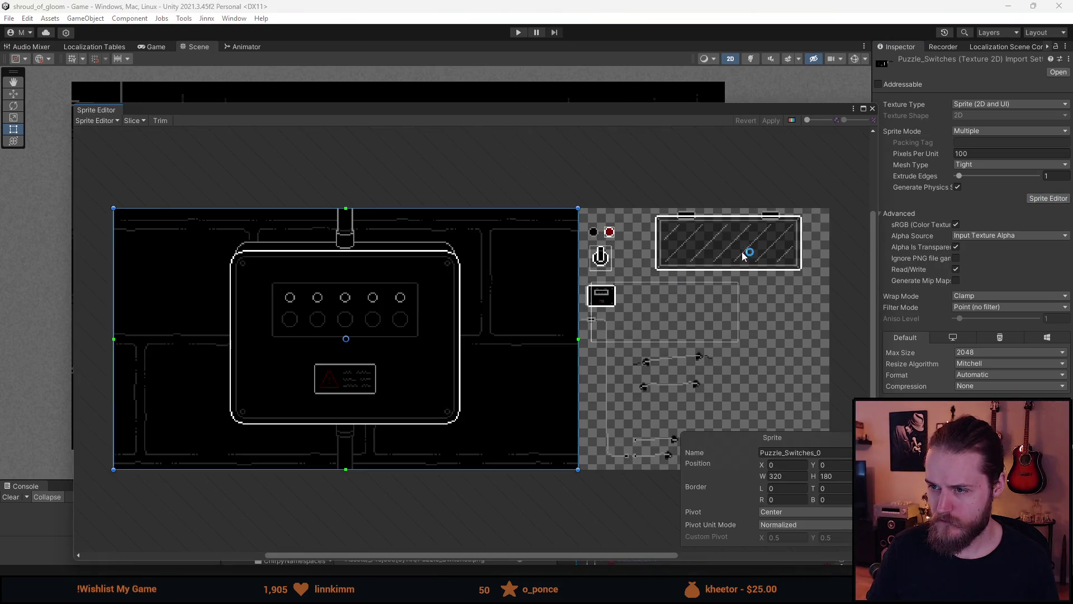
{"action": "scroll", "coordinate": [682, 323], "scroll_direction": "up", "scroll_amount": 5}
{"action": "left_click_drag", "start_coordinate": [489, 462], "coordinate": [558, 285]}
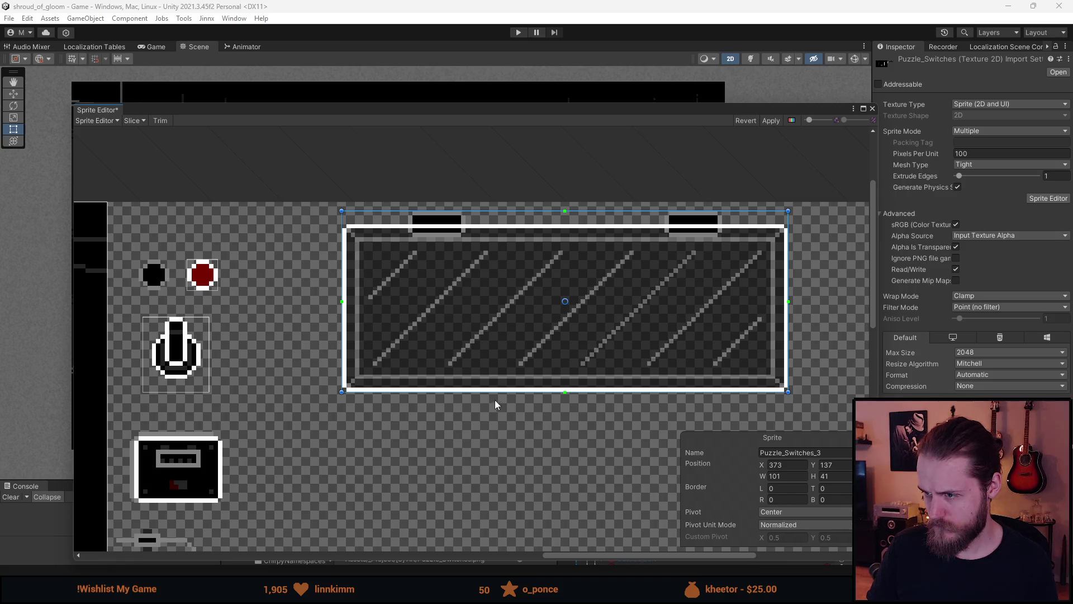
{"action": "scroll", "coordinate": [496, 397], "scroll_direction": "down", "scroll_amount": 3}
{"action": "left_click_drag", "start_coordinate": [475, 431], "coordinate": [532, 290]}
{"action": "scroll", "coordinate": [347, 272], "scroll_direction": "up", "scroll_amount": 6}
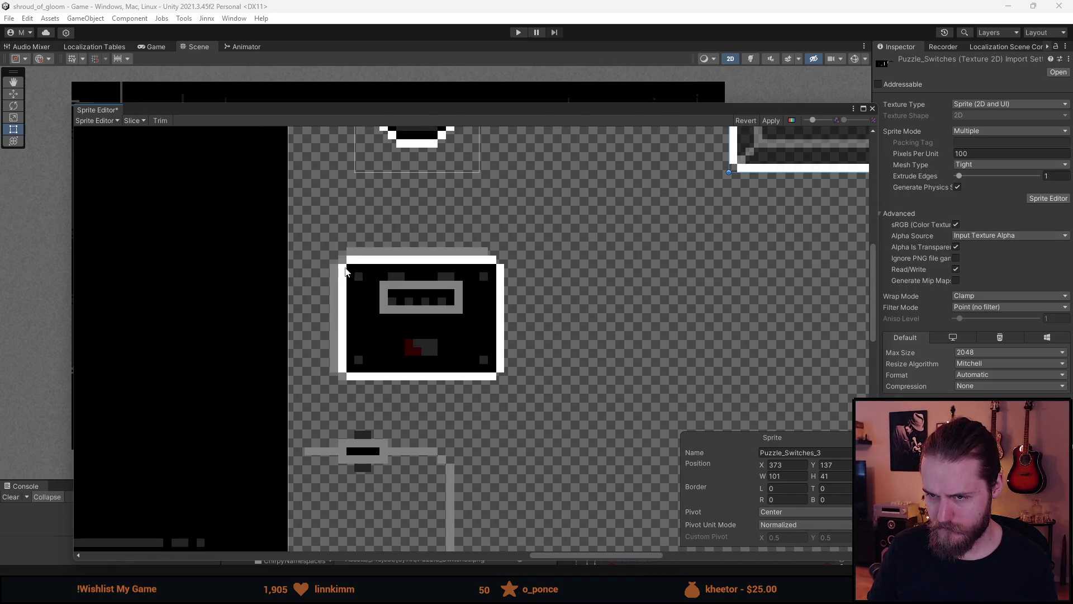
- Draw a new sprite rect Puzzle_Switches_4 around the switch box
{"action": "left_click_drag", "start_coordinate": [313, 231], "coordinate": [523, 401]}
{"action": "left_click", "coordinate": [833, 452]}
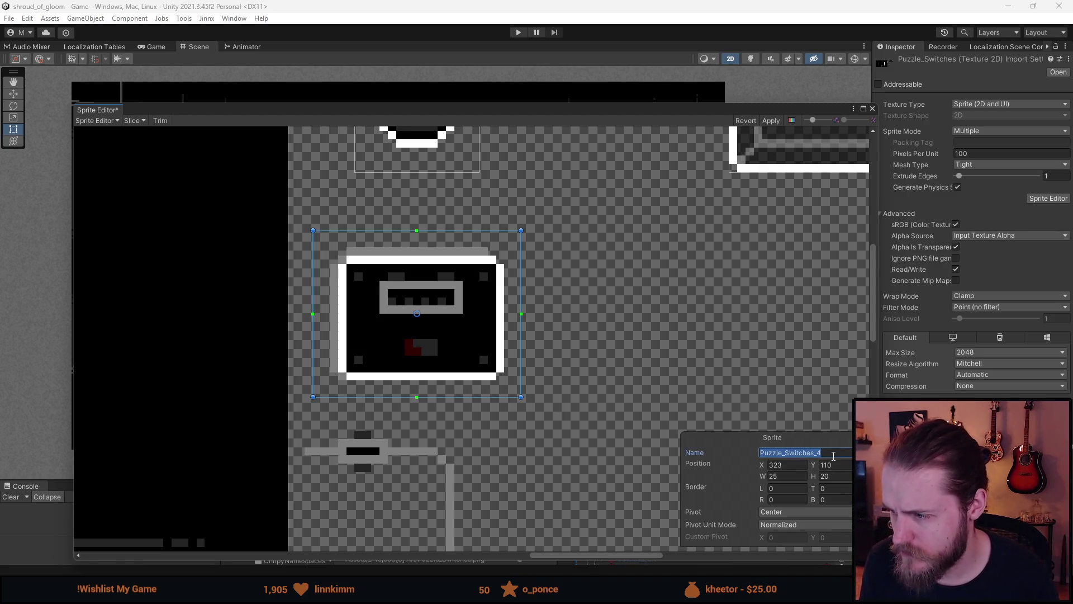
{"action": "left_click", "coordinate": [591, 377]}
{"action": "scroll", "coordinate": [587, 400], "scroll_direction": "down", "scroll_amount": 2}
- Draw a sprite rect covering the whole long vertical wire
{"action": "left_click_drag", "start_coordinate": [583, 424], "coordinate": [487, 216]}
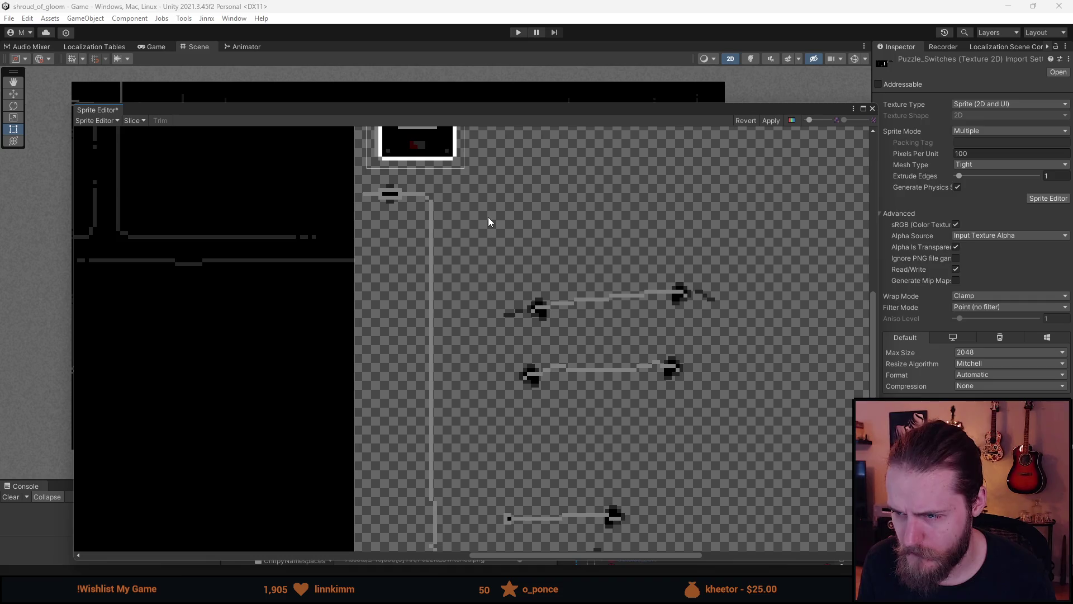
{"action": "left_click_drag", "start_coordinate": [365, 183], "coordinate": [406, 241]}
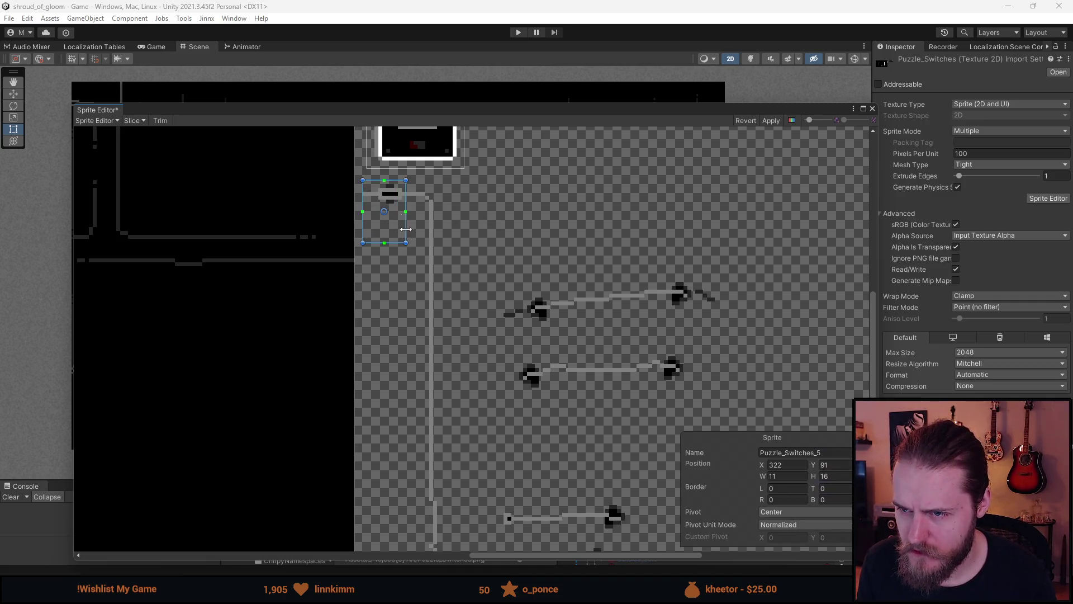
{"action": "left_click_drag", "start_coordinate": [392, 181], "coordinate": [391, 184]}
{"action": "left_click_drag", "start_coordinate": [406, 243], "coordinate": [470, 85]}
{"action": "left_click_drag", "start_coordinate": [515, 503], "coordinate": [460, 351]}
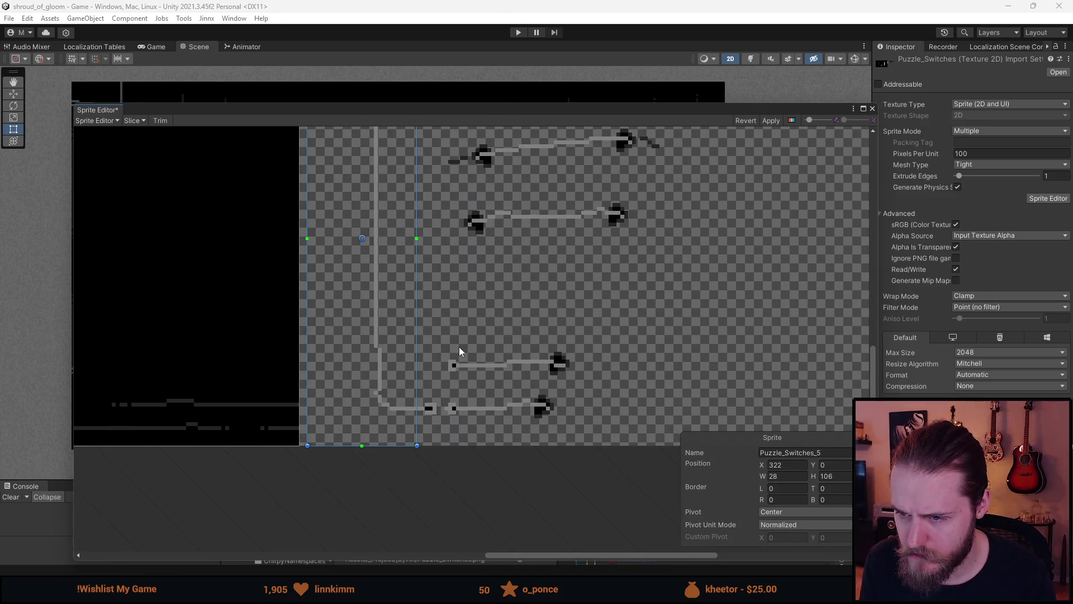
{"action": "left_click_drag", "start_coordinate": [416, 391], "coordinate": [431, 393]}
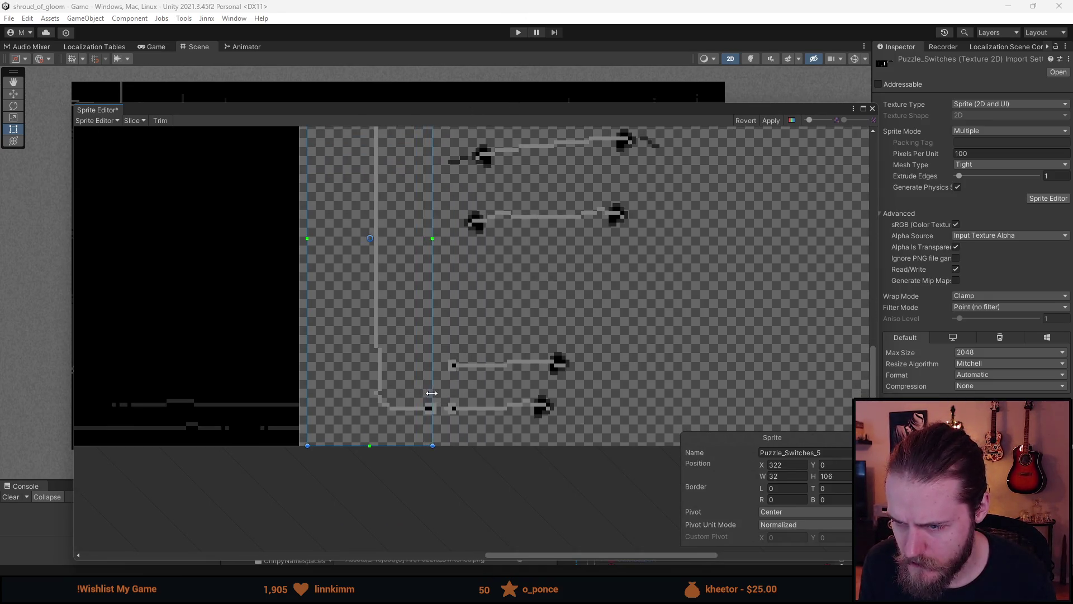
{"action": "scroll", "coordinate": [494, 412], "scroll_direction": "up", "scroll_amount": 5}
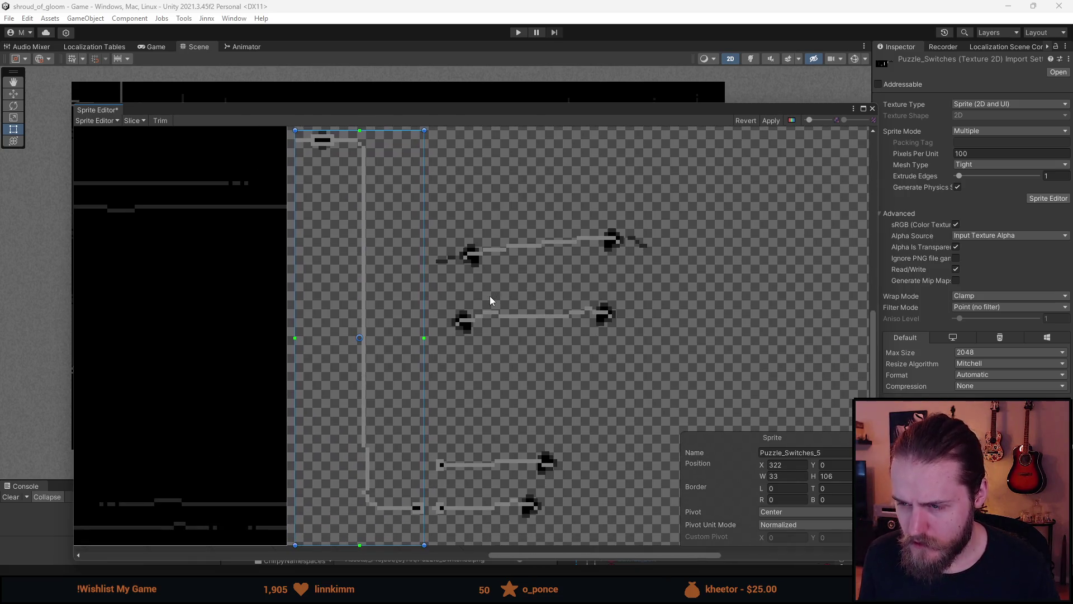
{"action": "scroll", "coordinate": [509, 257], "scroll_direction": "down", "scroll_amount": 3}
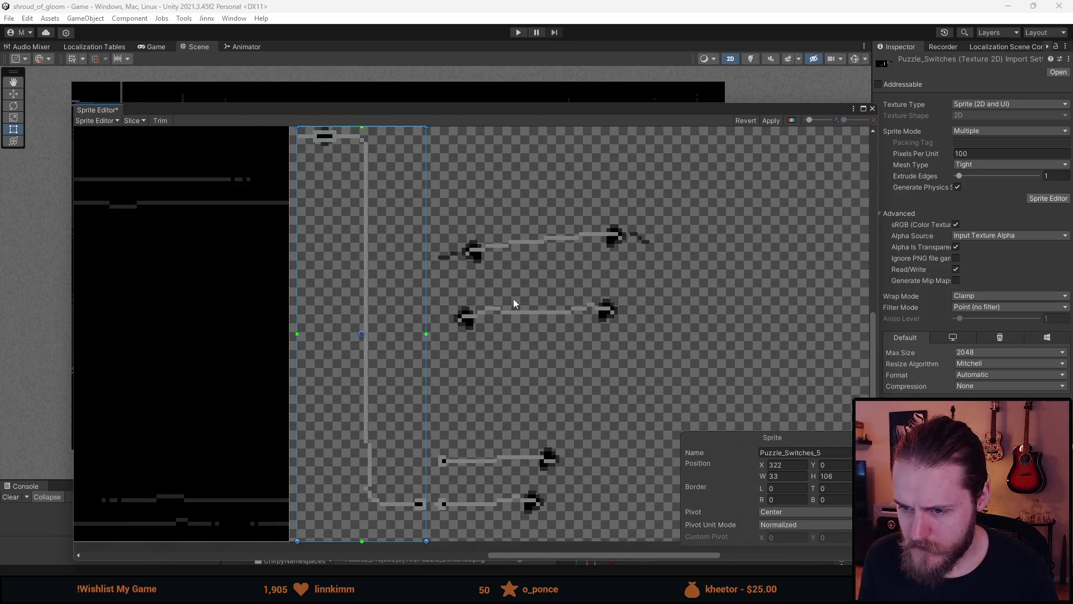
{"action": "scroll", "coordinate": [495, 283], "scroll_direction": "up", "scroll_amount": 3}
- Outline sprite rects around the upper arrow wire and the small lower junction piece, trimming the edges
{"action": "mouse_move", "coordinate": [376, 330]}
{"action": "left_mouse_down"}
{"action": "mouse_move", "coordinate": [642, 257]}
{"action": "mouse_move", "coordinate": [764, 255]}
{"action": "left_mouse_up"}
{"action": "scroll", "coordinate": [469, 354], "scroll_direction": "down", "scroll_amount": 5}
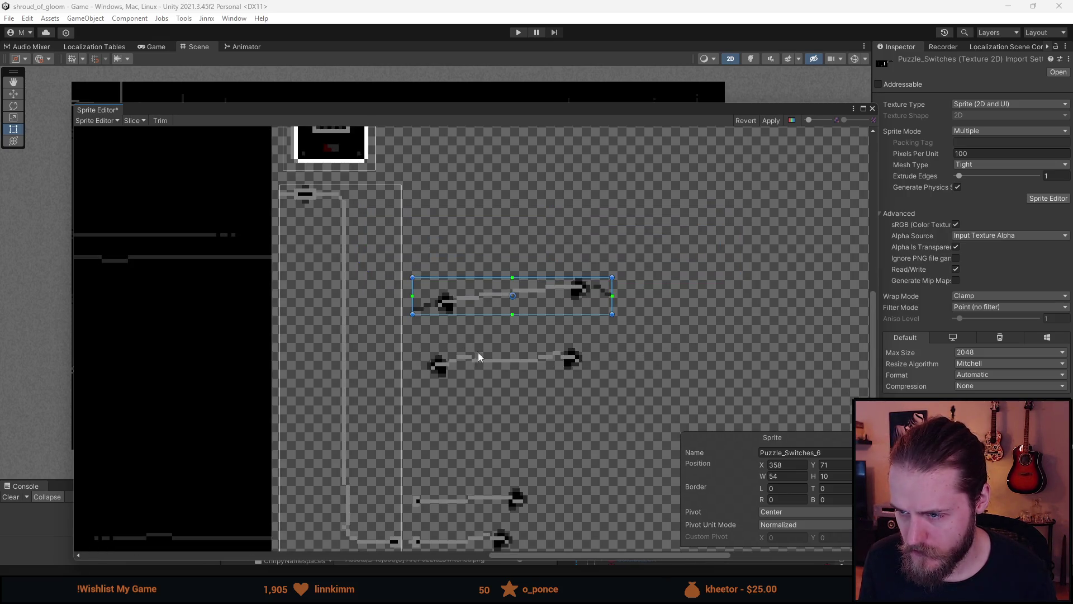
{"action": "scroll", "coordinate": [547, 385], "scroll_direction": "up", "scroll_amount": 5}
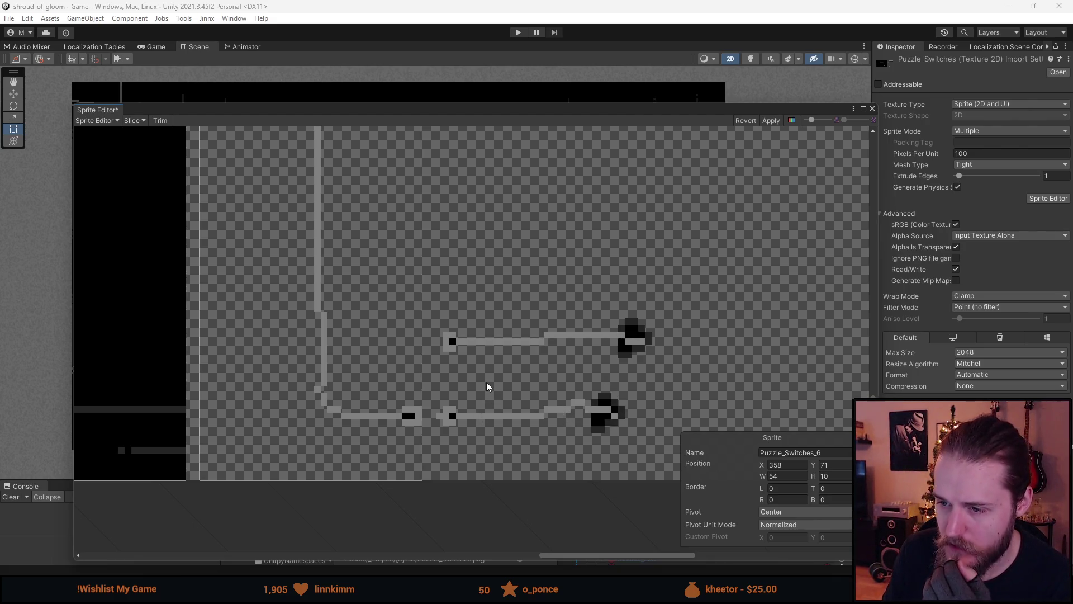
{"action": "mouse_move", "coordinate": [479, 388]}
{"action": "left_mouse_down"}
{"action": "mouse_move", "coordinate": [403, 454]}
{"action": "mouse_move", "coordinate": [383, 452]}
{"action": "left_mouse_up"}
{"action": "left_click_drag", "start_coordinate": [435, 386], "coordinate": [436, 382]}
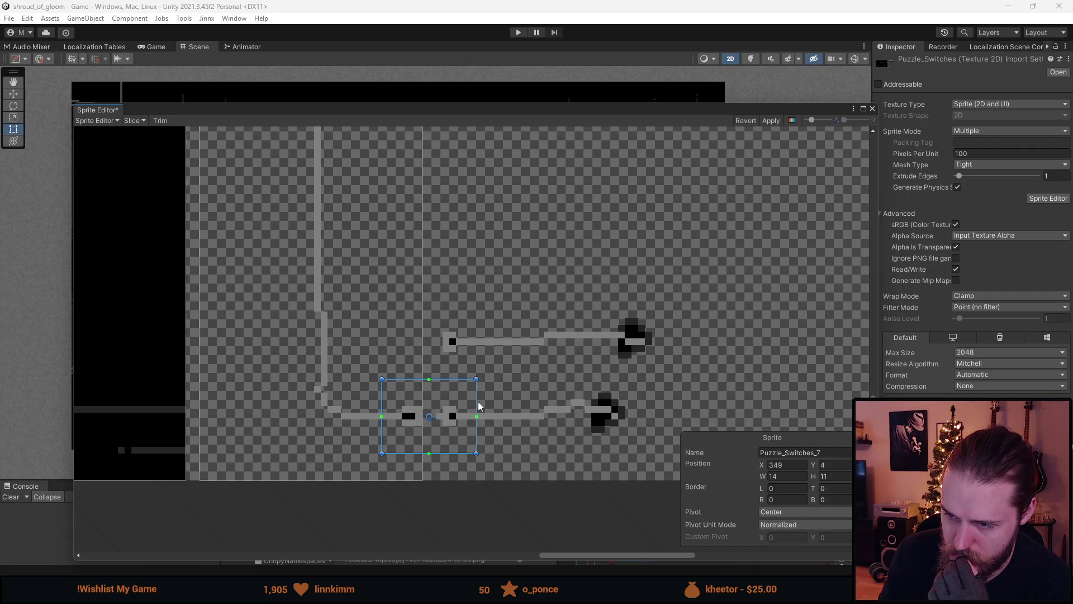
{"action": "left_click_drag", "start_coordinate": [477, 400], "coordinate": [483, 400]}
{"action": "left_click_drag", "start_coordinate": [380, 399], "coordinate": [378, 398]}
{"action": "scroll", "coordinate": [517, 433], "scroll_direction": "down", "scroll_amount": 5}
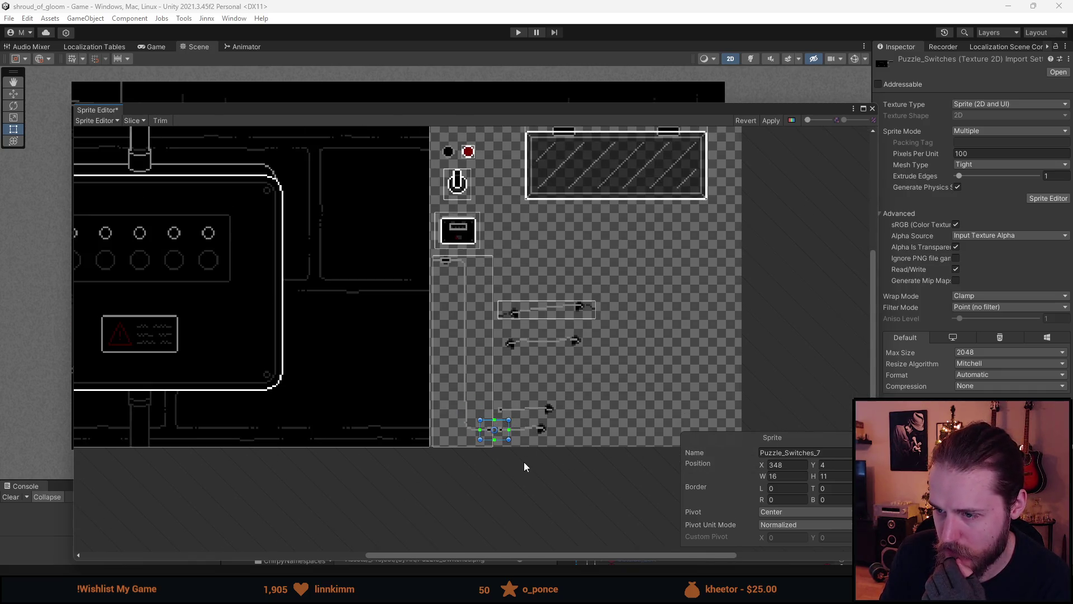
{"action": "scroll", "coordinate": [519, 428], "scroll_direction": "up", "scroll_amount": 5}
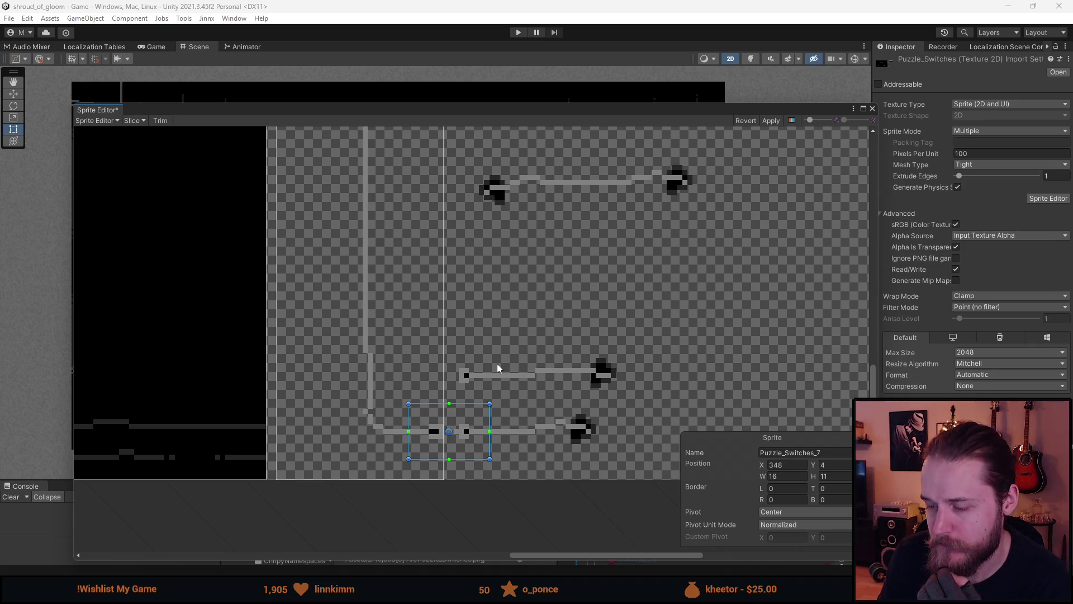
{"action": "scroll", "coordinate": [545, 394], "scroll_direction": "up", "scroll_amount": 2}
{"action": "scroll", "coordinate": [577, 384], "scroll_direction": "down", "scroll_amount": 3}
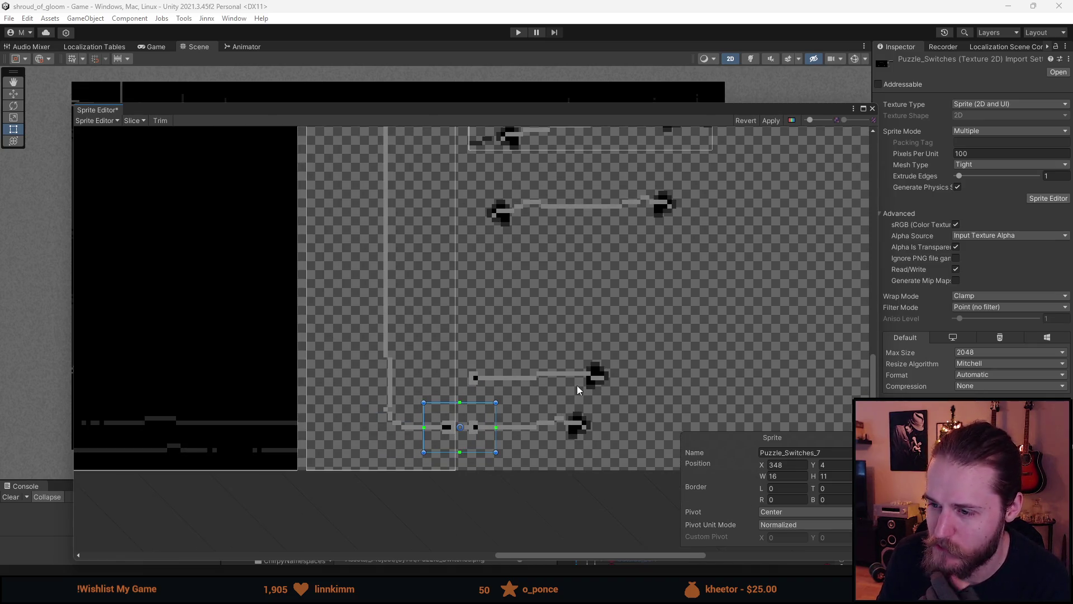
{"action": "scroll", "coordinate": [491, 374], "scroll_direction": "up", "scroll_amount": 3}
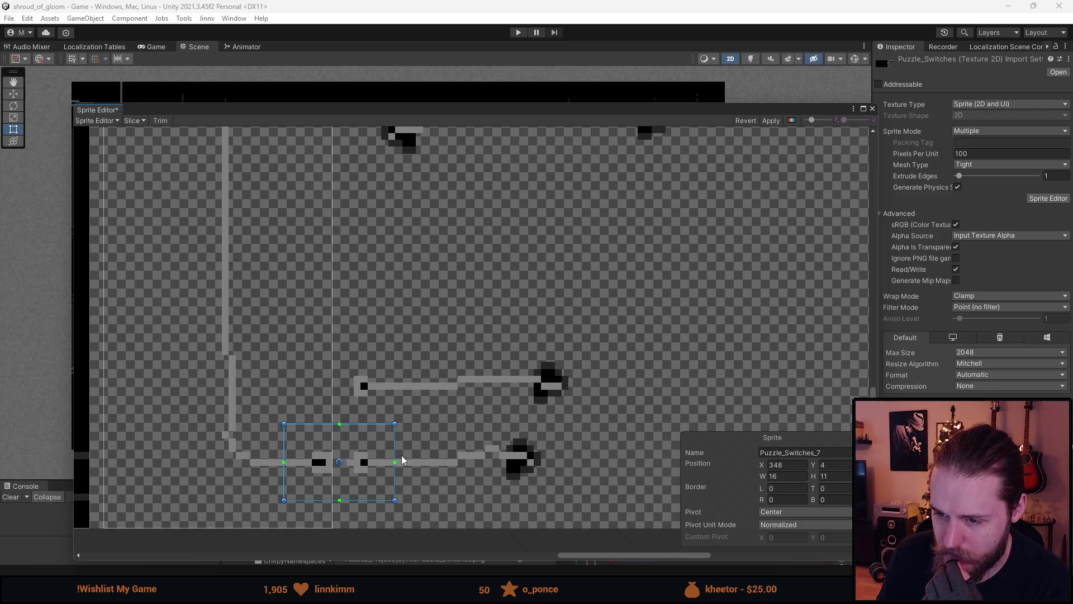
- Add rects for the lower and middle arrow wires and apply the new slicing
{"action": "mouse_move", "coordinate": [540, 438]}
{"action": "left_mouse_down"}
{"action": "mouse_move", "coordinate": [412, 494]}
{"action": "mouse_move", "coordinate": [347, 487]}
{"action": "mouse_move", "coordinate": [349, 478]}
{"action": "left_mouse_up"}
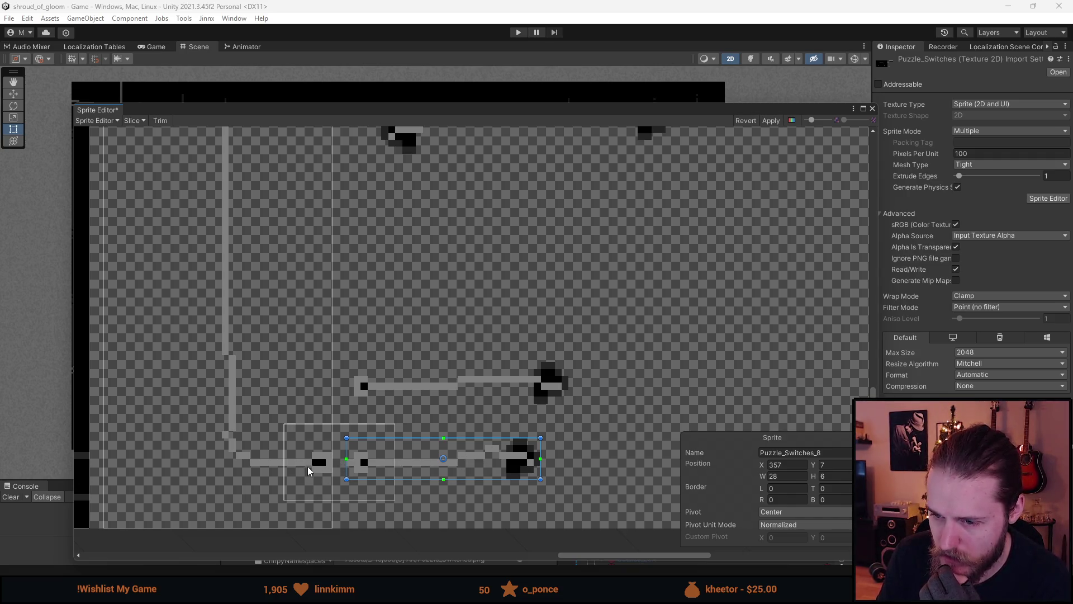
{"action": "left_click_drag", "start_coordinate": [357, 357], "coordinate": [566, 404]}
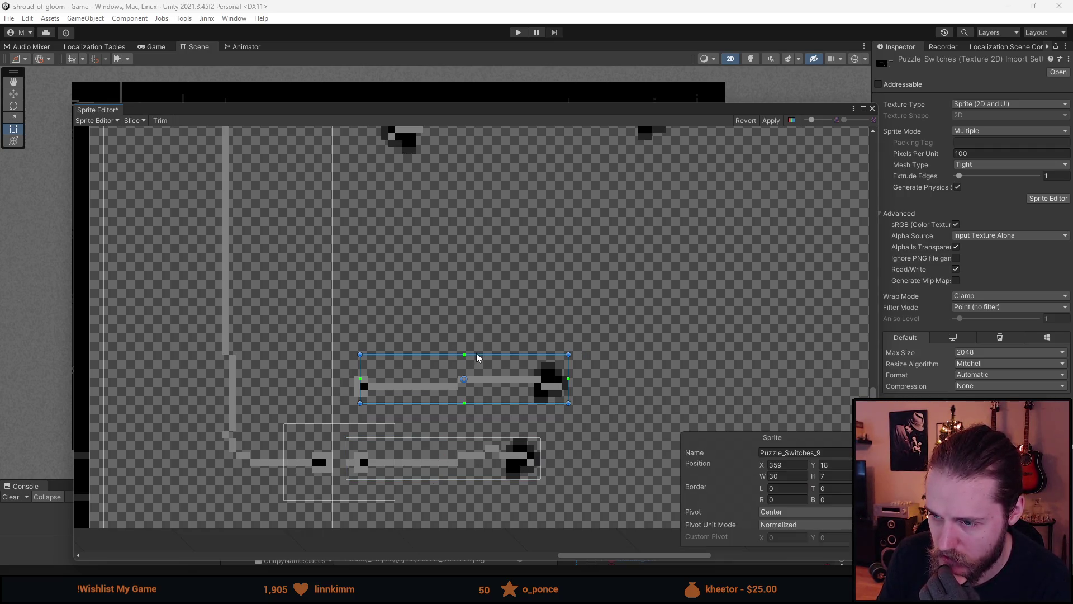
{"action": "left_click_drag", "start_coordinate": [480, 355], "coordinate": [480, 363]}
{"action": "left_click_drag", "start_coordinate": [360, 375], "coordinate": [356, 374]}
{"action": "scroll", "coordinate": [355, 374], "scroll_direction": "down", "scroll_amount": 8}
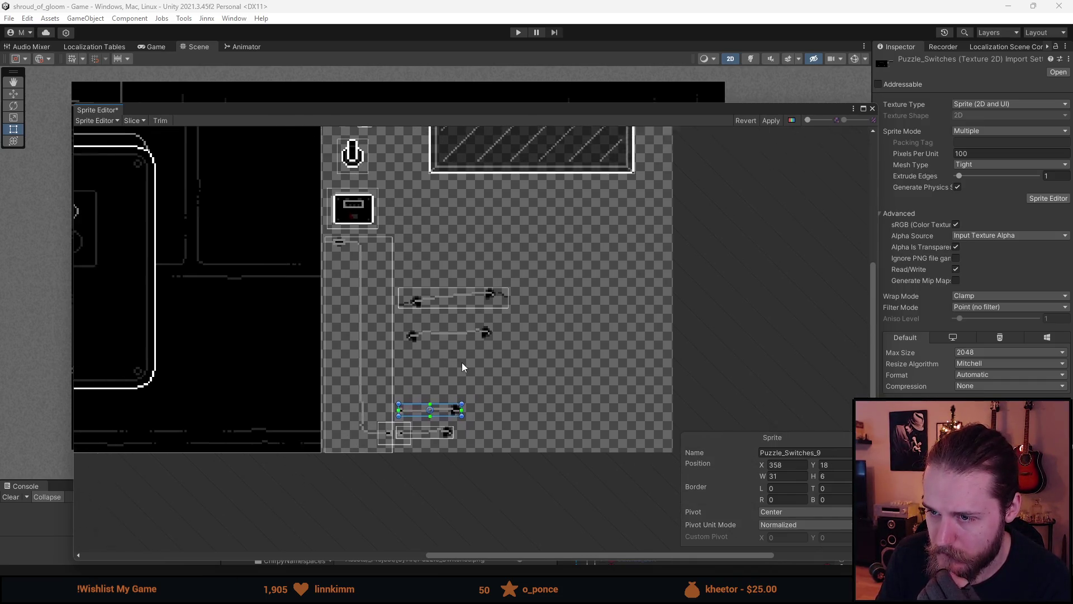
{"action": "left_click", "coordinate": [771, 121]}
{"action": "left_click", "coordinate": [872, 109]}
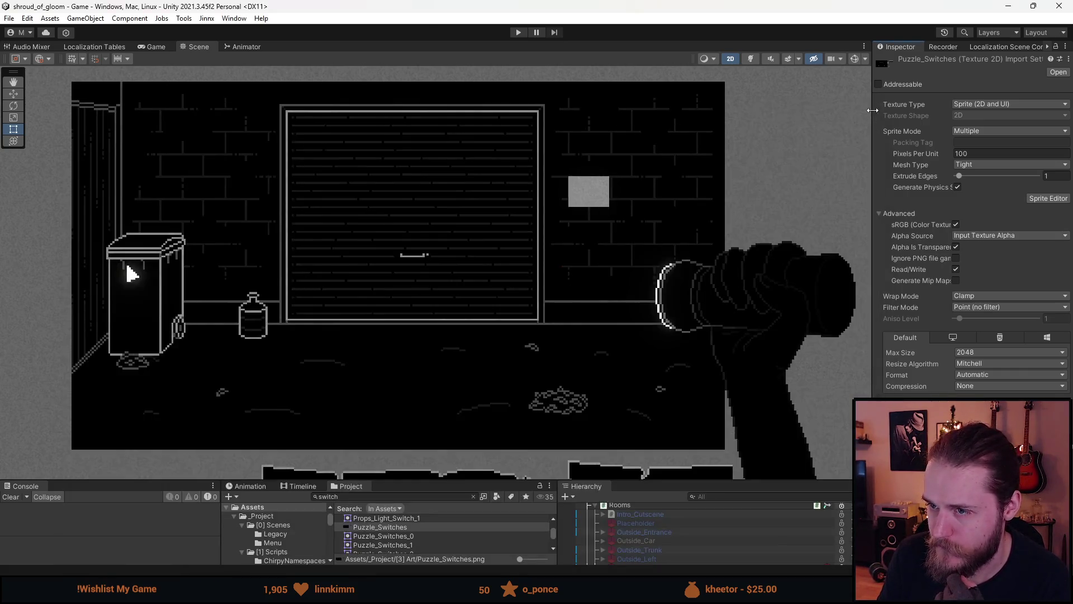
{"action": "left_click_drag", "start_coordinate": [603, 480], "coordinate": [603, 331]}
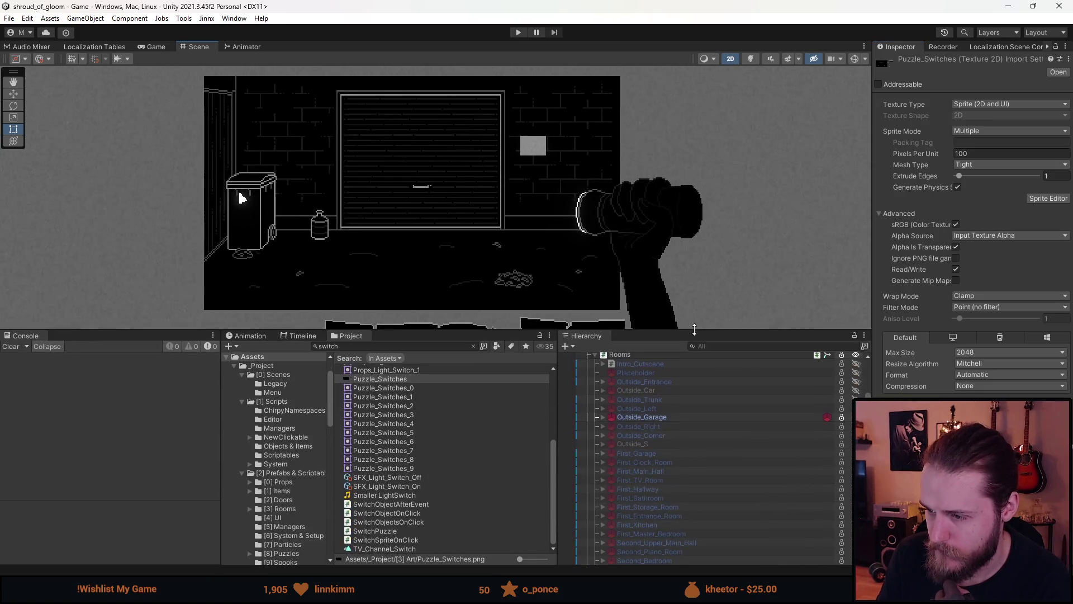
{"action": "left_click", "coordinate": [603, 417]}
{"action": "scroll", "coordinate": [615, 447], "scroll_direction": "down", "scroll_amount": 3}
{"action": "left_click", "coordinate": [643, 475]}
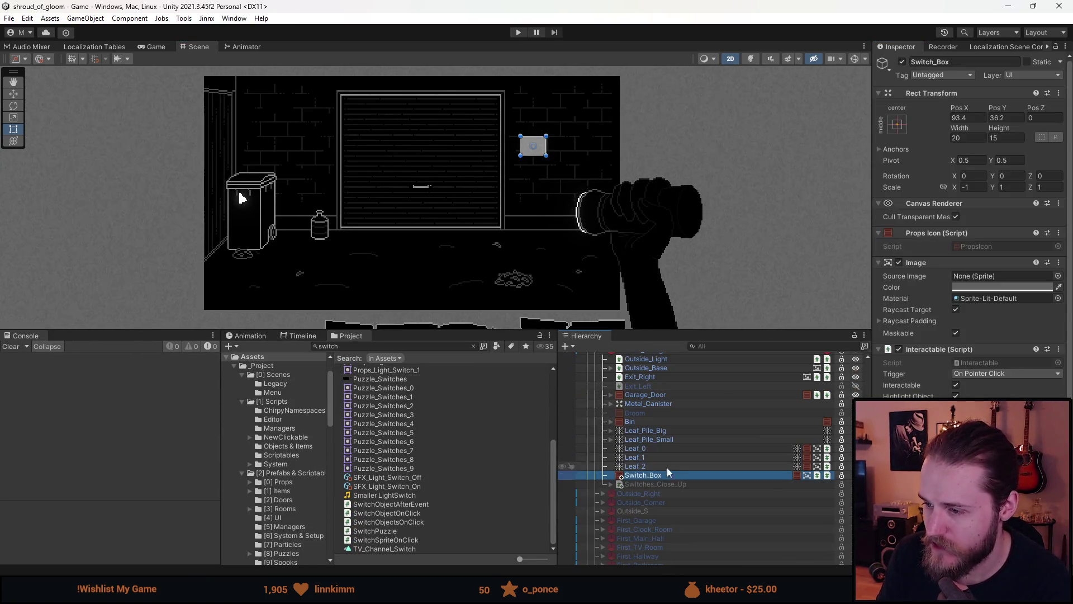
{"action": "left_click", "coordinate": [1059, 278]}
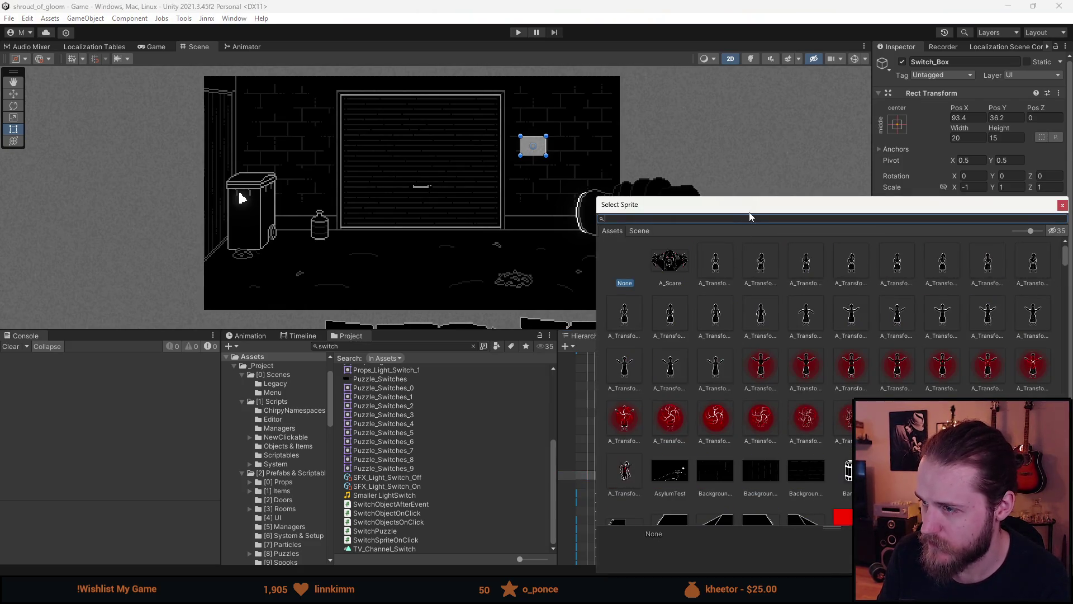
{"action": "key", "text": "Escape"}
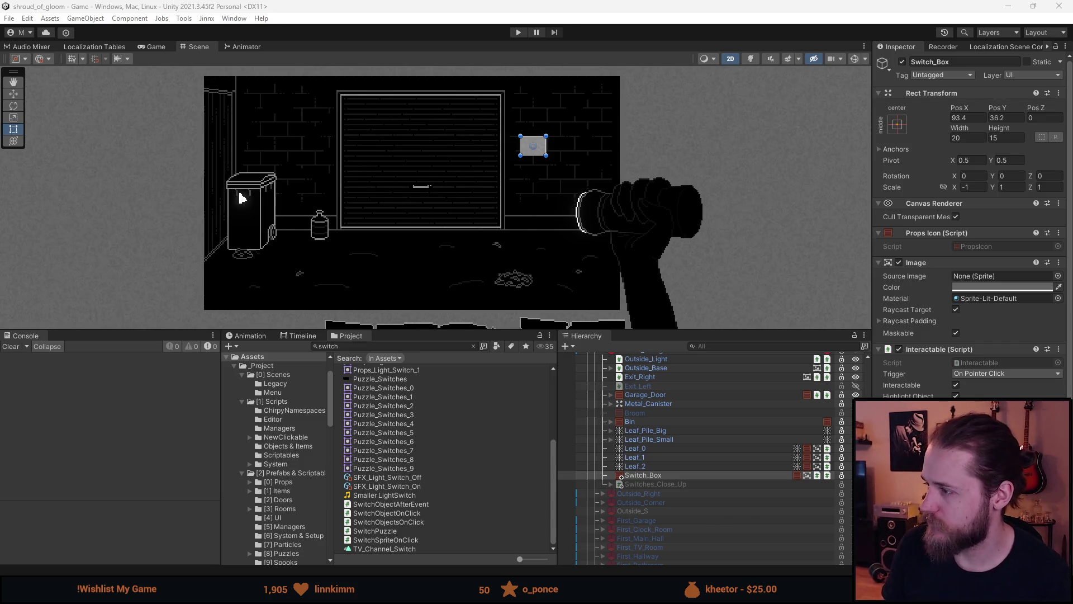
{"action": "left_click", "coordinate": [1006, 378]}
{"action": "scroll", "coordinate": [551, 218], "scroll_direction": "up", "scroll_amount": 5}
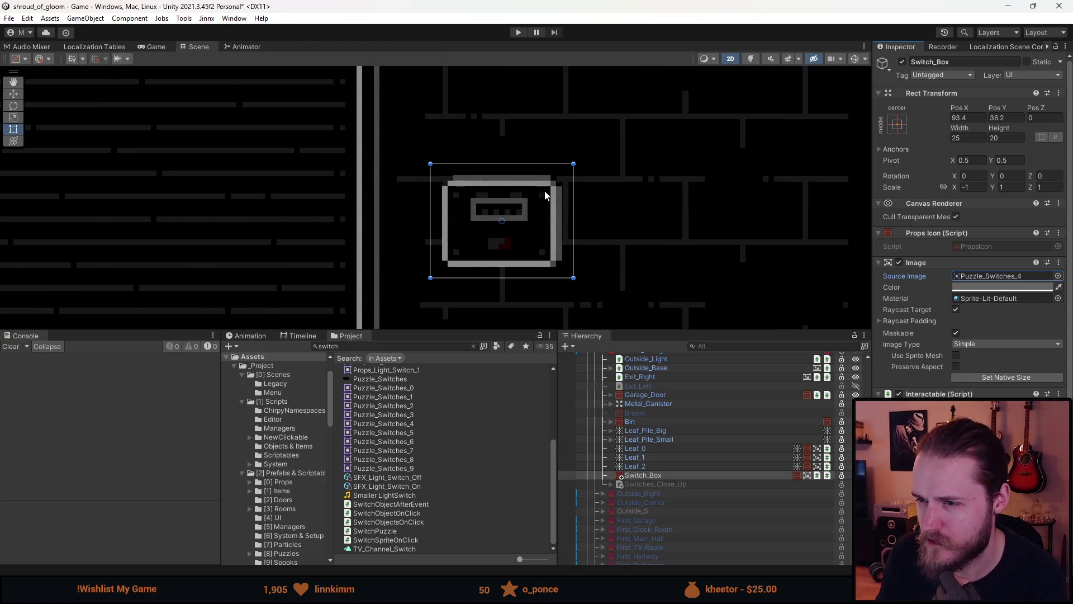
{"action": "scroll", "coordinate": [551, 218], "scroll_direction": "down", "scroll_amount": 3}
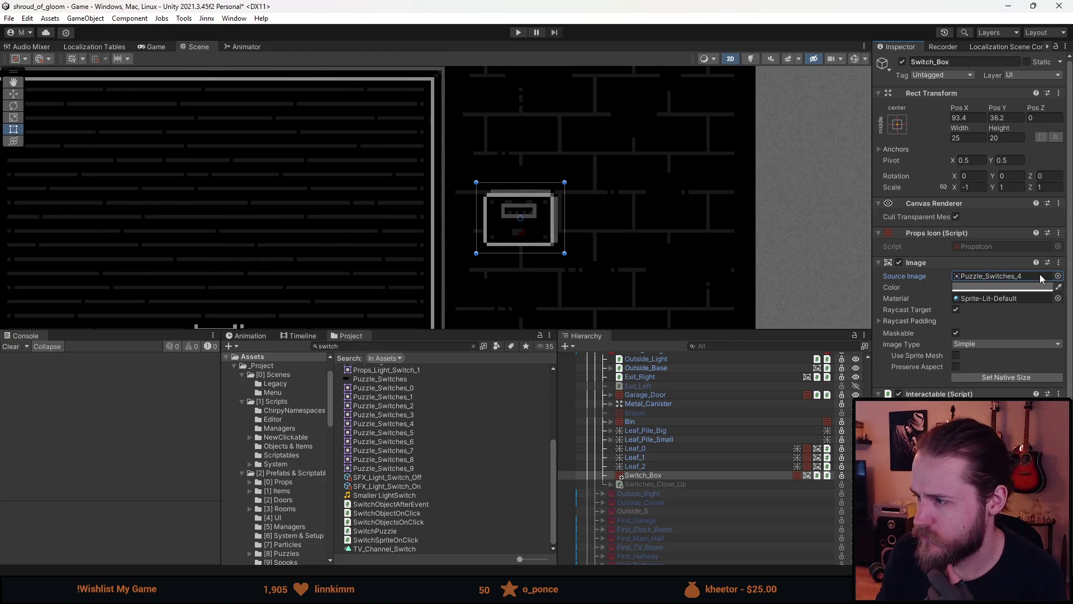
{"action": "right_click", "coordinate": [654, 479]}
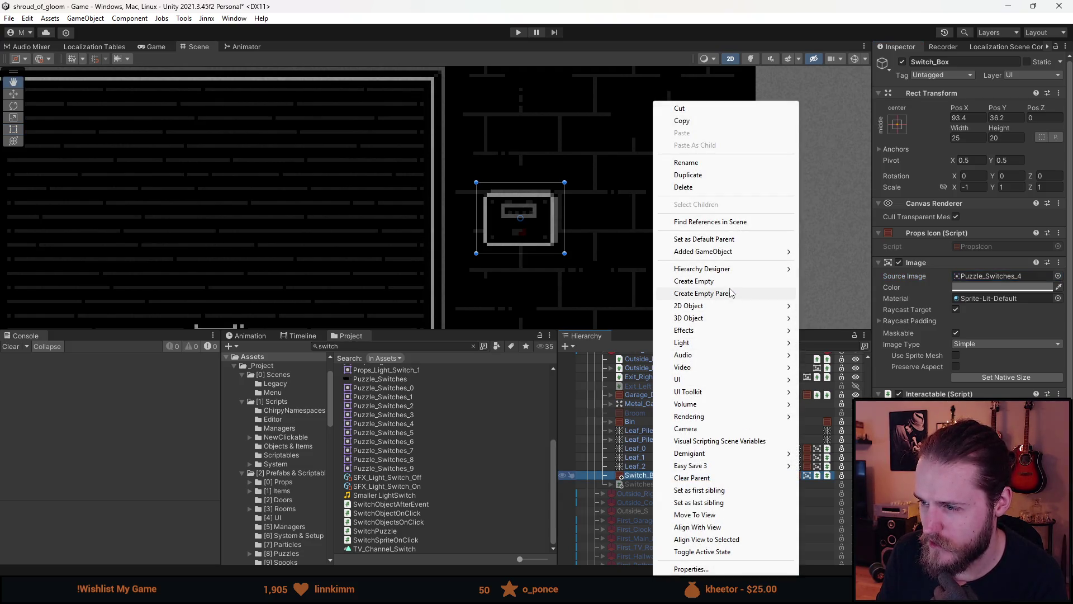
- Wrap the sprite in a new empty parent named Switch_Box with a Props Icon component
{"action": "left_click", "coordinate": [730, 291]}
{"action": "left_click", "coordinate": [933, 207]}
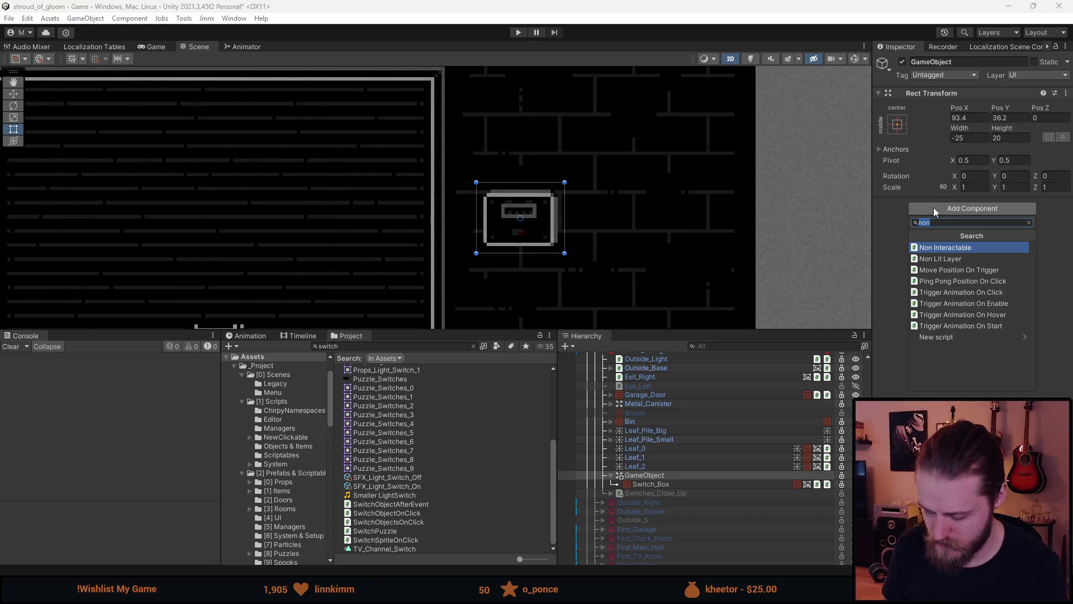
{"action": "type", "text": "props"}
{"action": "key", "text": "Return"}
{"action": "left_click", "coordinate": [956, 63]}
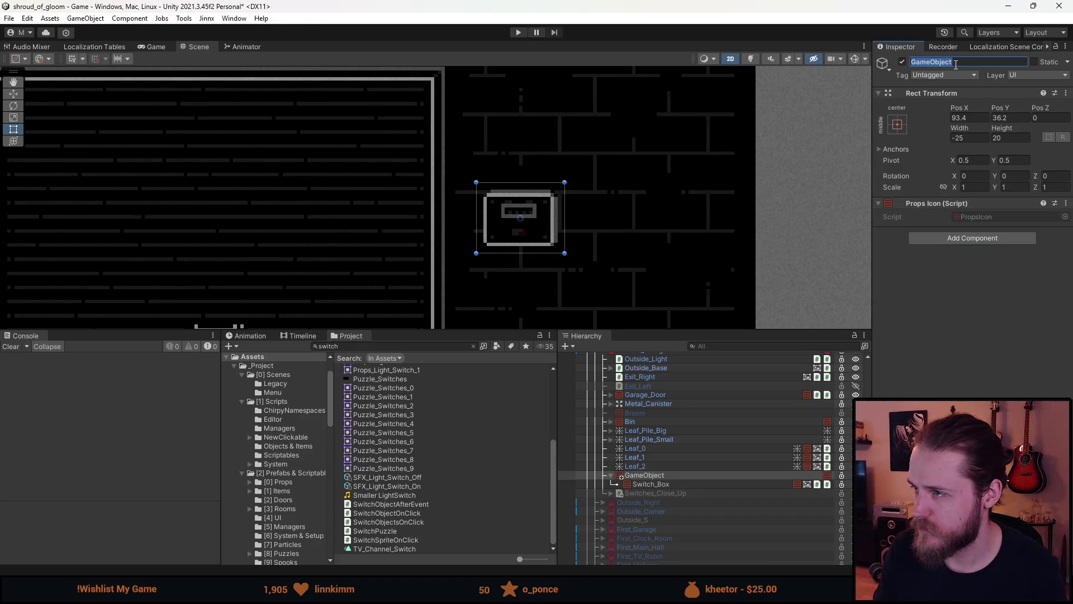
{"action": "type", "text": "Switch_Box"}
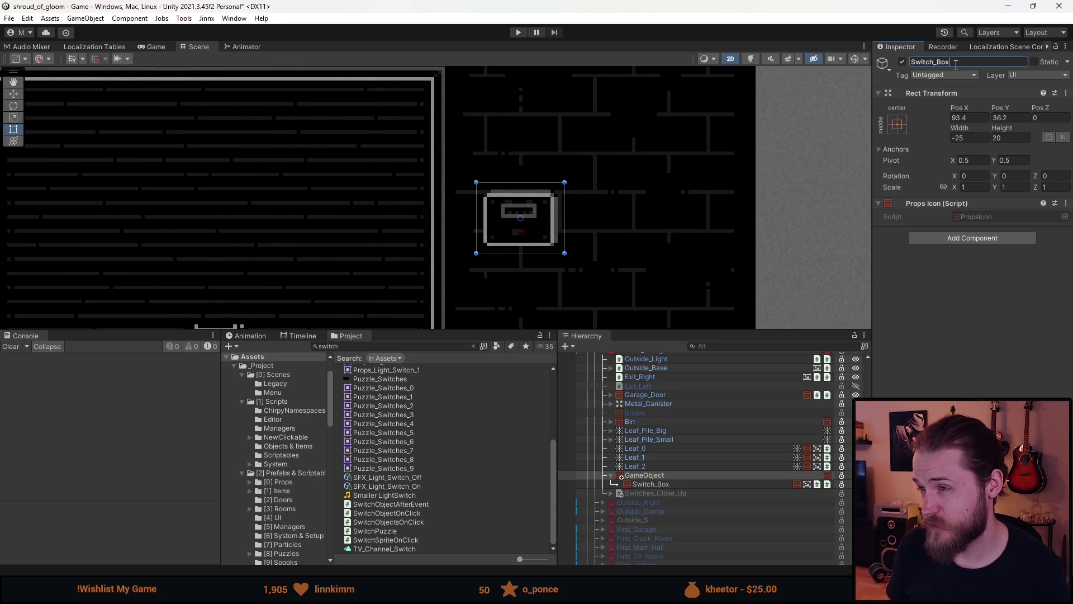
{"action": "key", "text": "Return"}
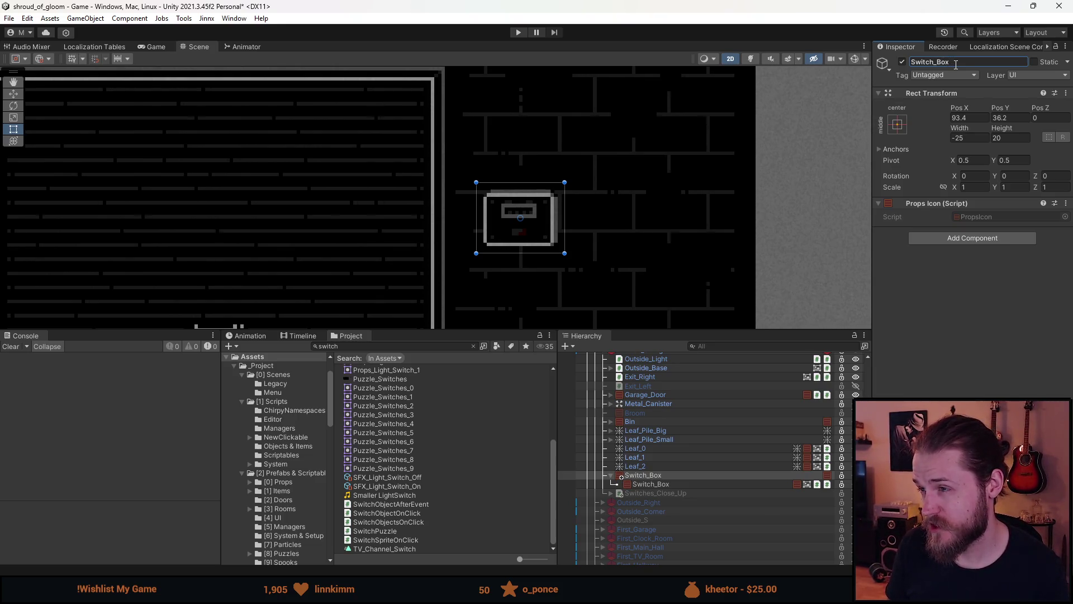
- Rename the child sprite object to Box
{"action": "left_click", "coordinate": [662, 484]}
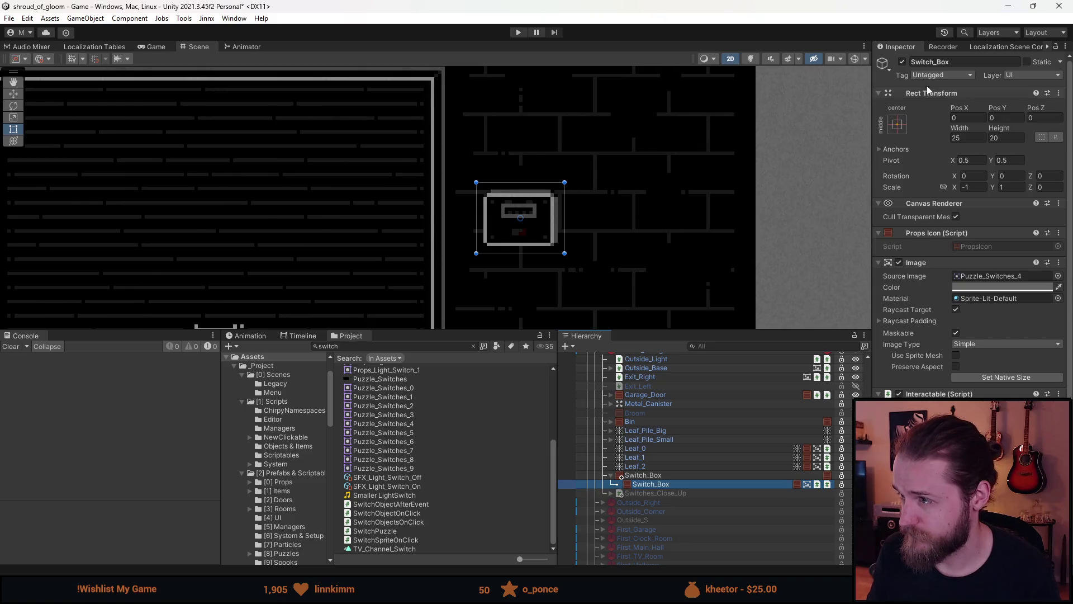
{"action": "left_click_drag", "start_coordinate": [941, 62], "coordinate": [884, 61]}
{"action": "key", "text": "BackSpace"}
{"action": "key", "text": "Return"}
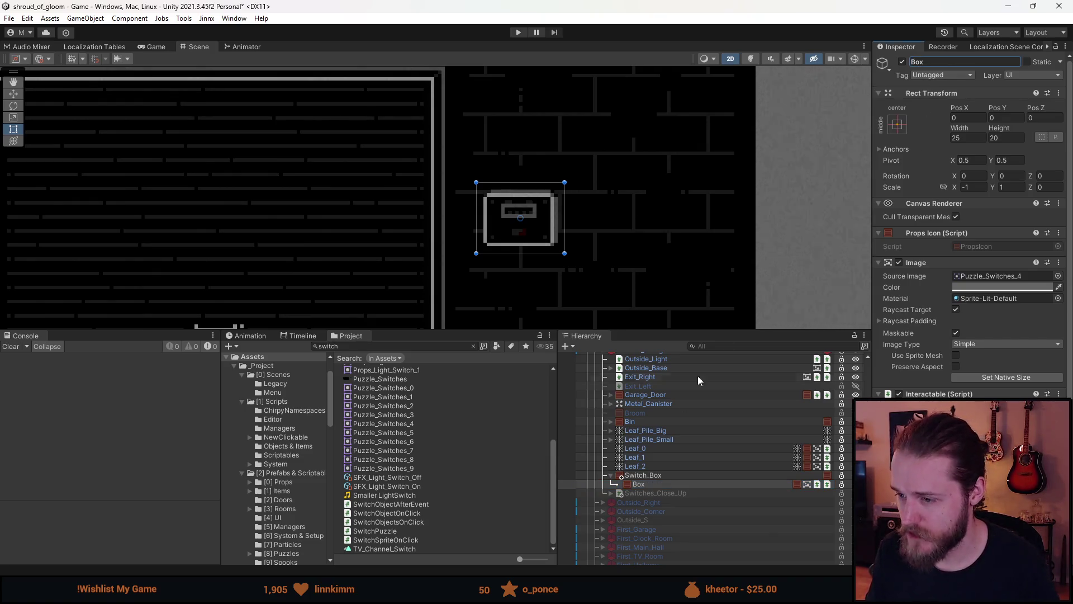
- Duplicate Box and strip Interactable and Open Puzzle On Click from the Box (1) copy
{"action": "scroll", "coordinate": [669, 475], "scroll_direction": "down", "scroll_amount": 2}
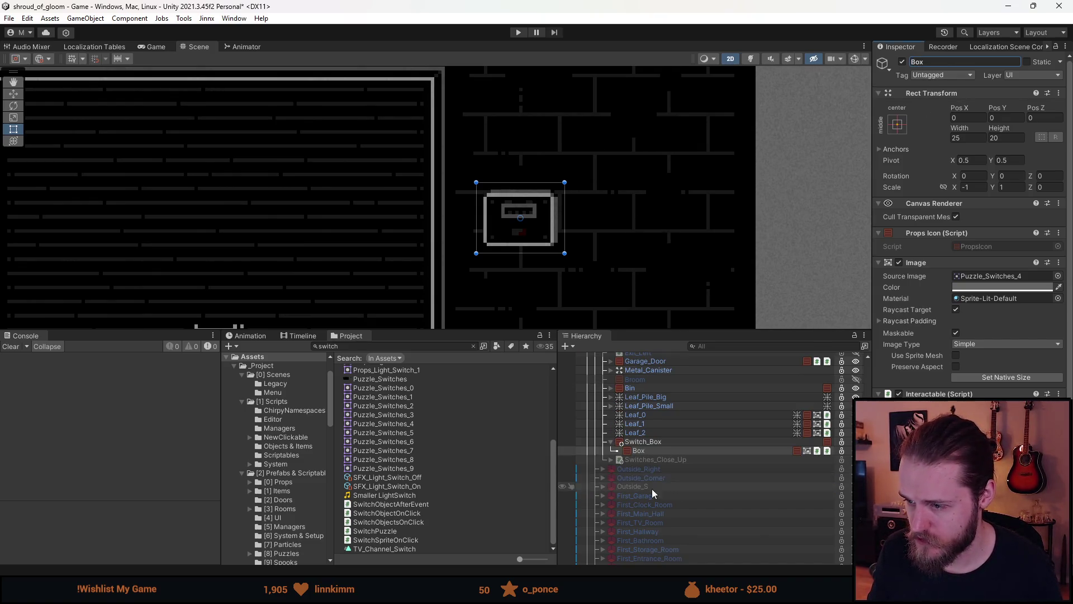
{"action": "left_click", "coordinate": [648, 442]}
{"action": "left_click", "coordinate": [651, 450]}
{"action": "key", "text": "ctrl+d"}
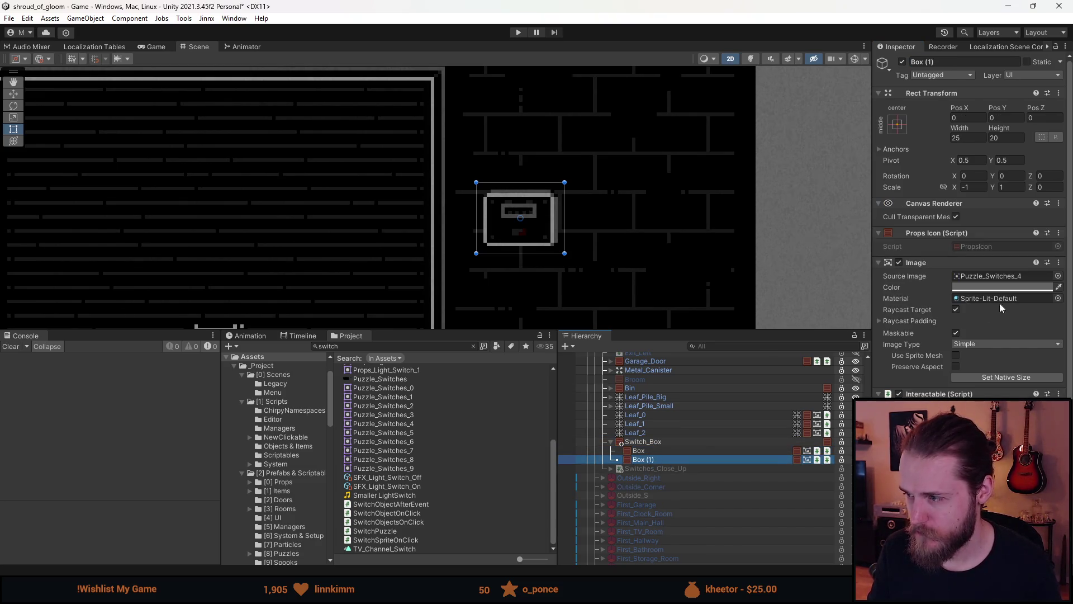
{"action": "left_click", "coordinate": [1059, 393]}
{"action": "left_click", "coordinate": [1028, 413]}
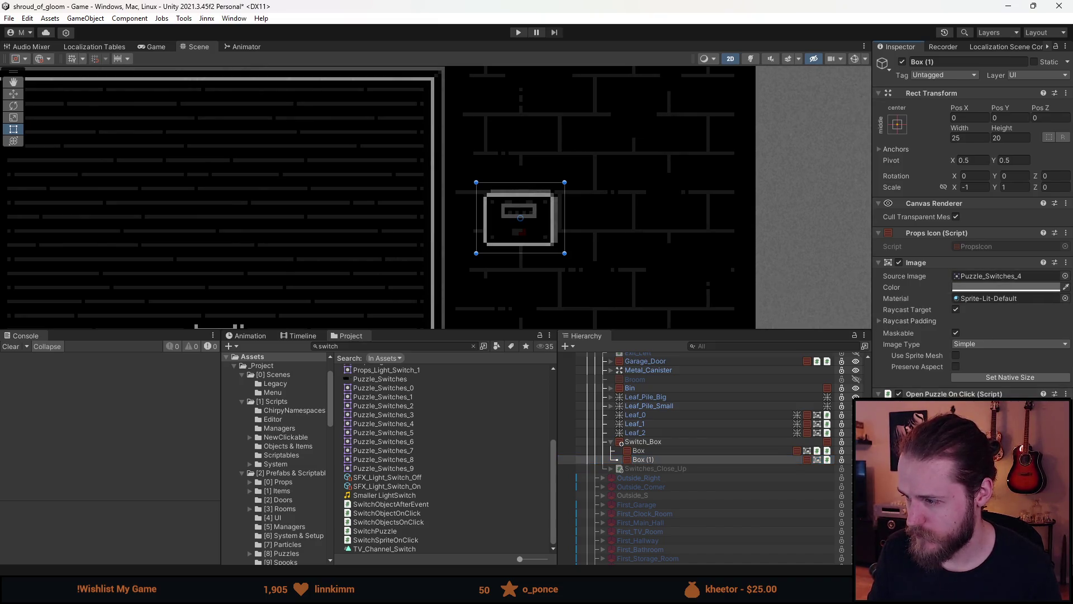
{"action": "left_click", "coordinate": [1028, 414]}
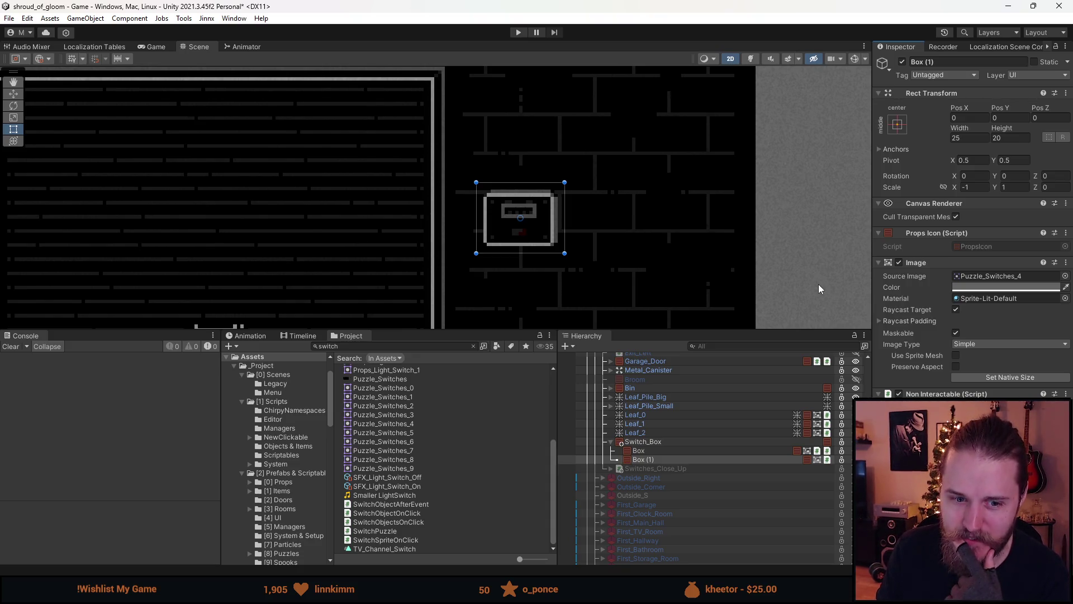
- Give Box (1) the Puzzle_Switches_5 sprite at its native 33×106 size
{"action": "left_click", "coordinate": [1065, 275]}
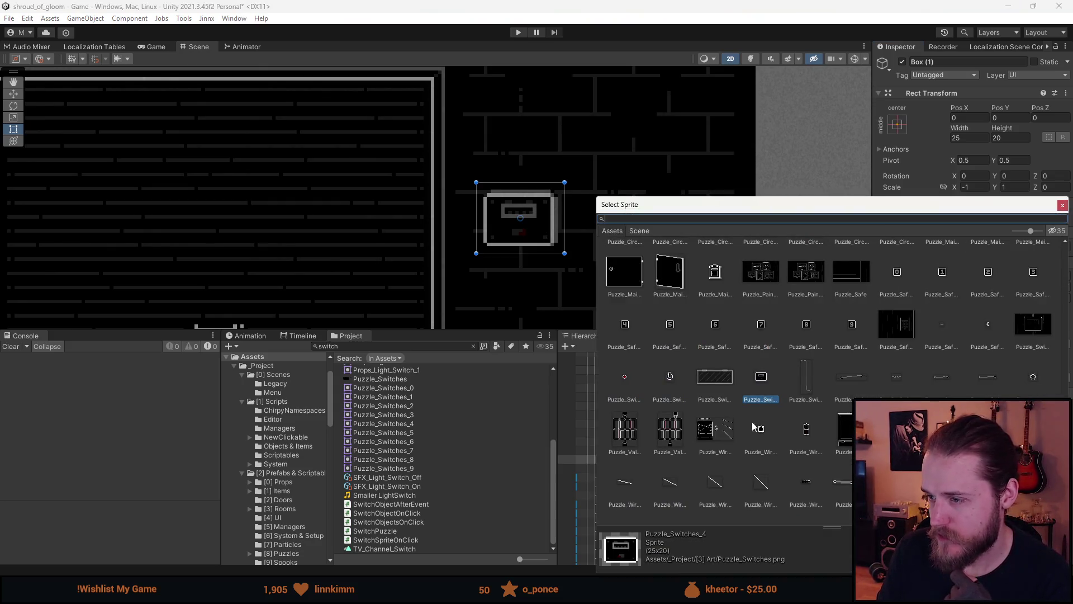
{"action": "double_click", "coordinate": [807, 378]}
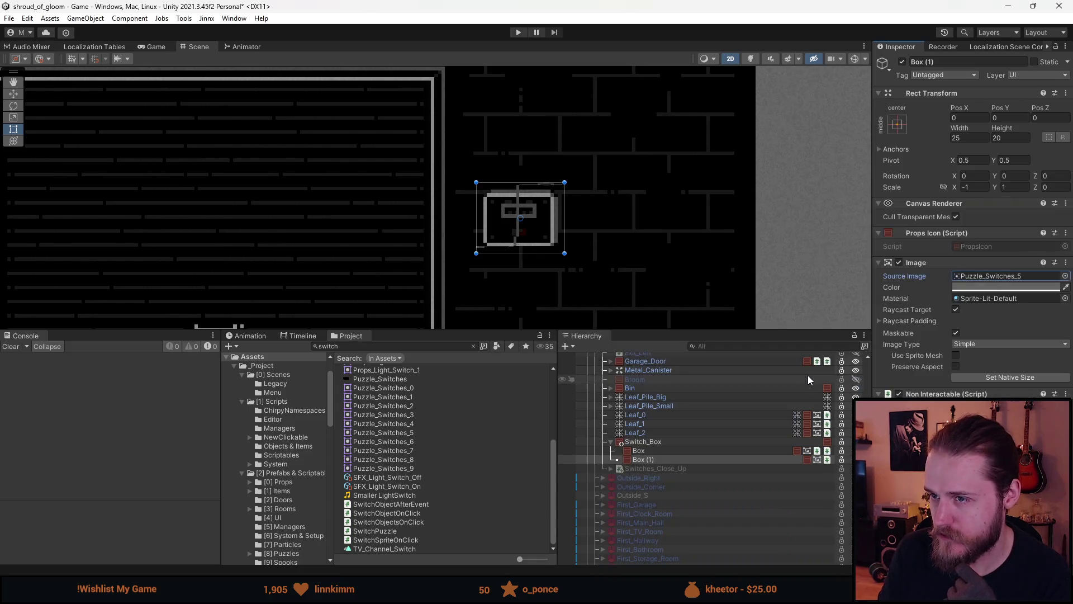
{"action": "left_click", "coordinate": [1014, 374]}
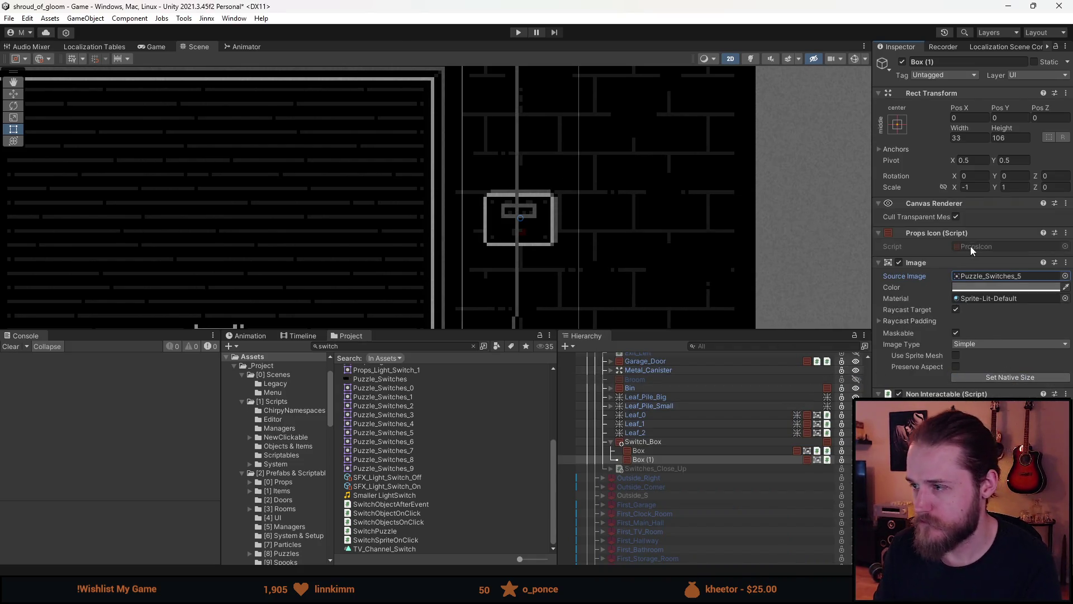
- Reset Scale X to 1 on both Box (1) and Box
{"action": "left_click", "coordinate": [975, 187]}
{"action": "type", "text": "1"}
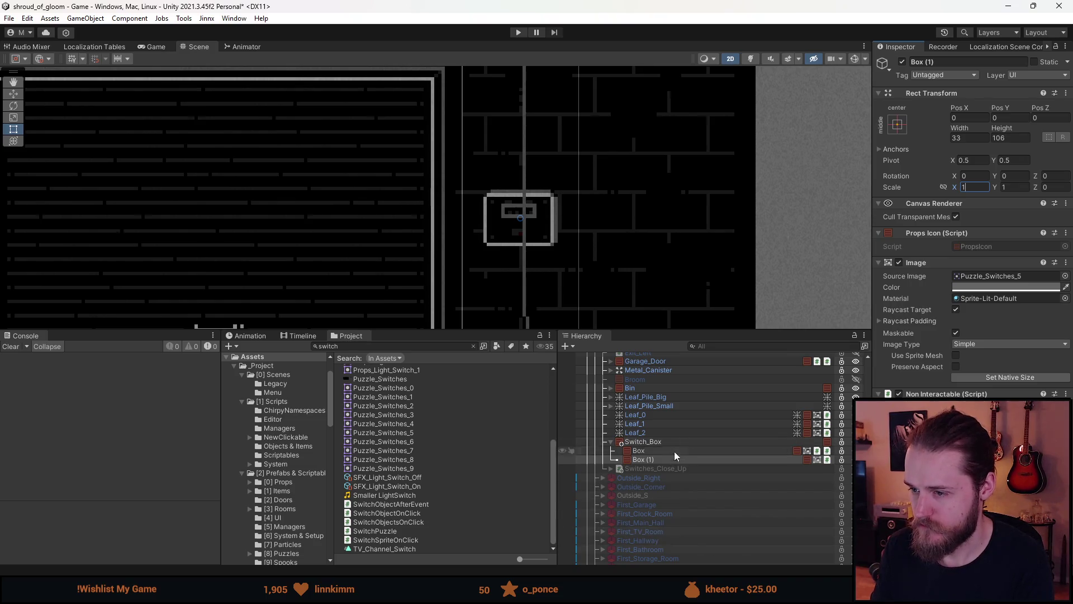
{"action": "left_click", "coordinate": [671, 450]}
{"action": "left_click", "coordinate": [980, 188]}
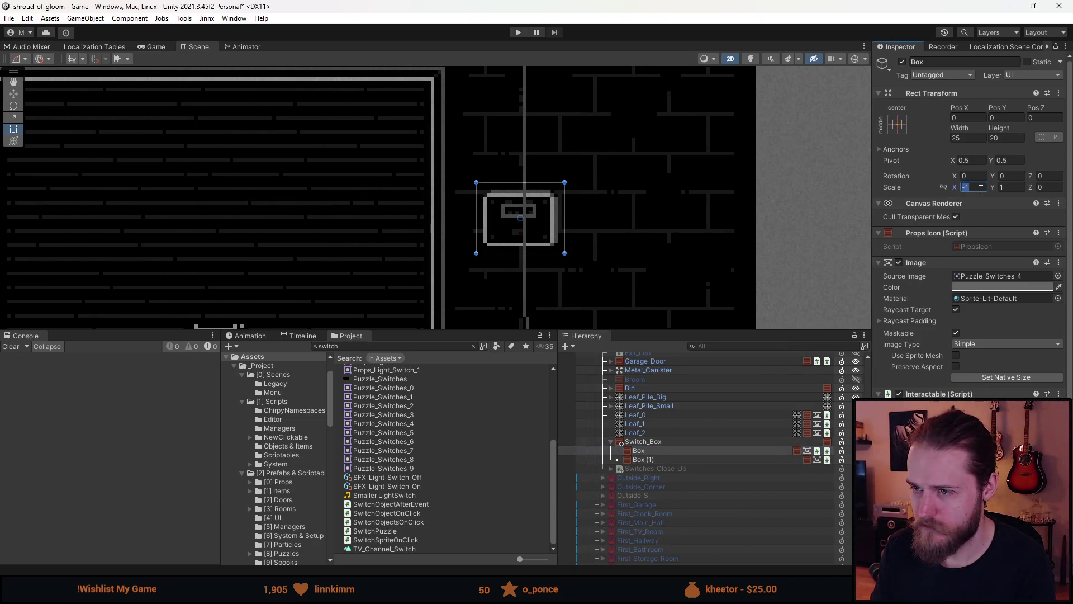
{"action": "type", "text": "1"}
{"action": "left_click", "coordinate": [669, 441]}
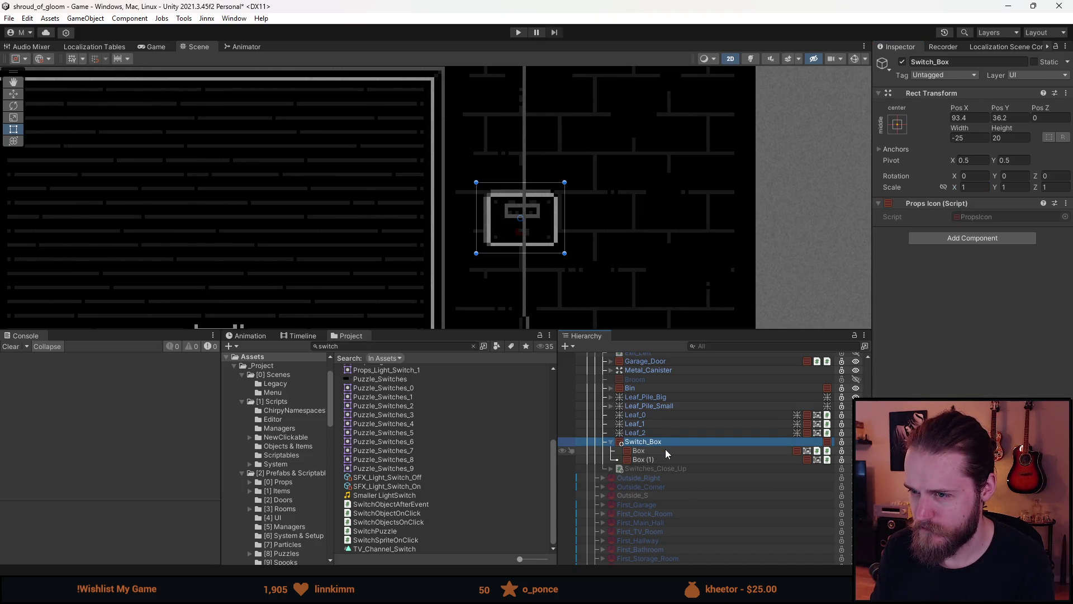
{"action": "scroll", "coordinate": [655, 237], "scroll_direction": "down", "scroll_amount": 2}
{"action": "scroll", "coordinate": [655, 236], "scroll_direction": "down", "scroll_amount": 1}
{"action": "mouse_move", "coordinate": [656, 237]}
{"action": "left_mouse_down"}
{"action": "mouse_move", "coordinate": [666, 173]}
{"action": "mouse_move", "coordinate": [652, 189]}
{"action": "left_mouse_up"}
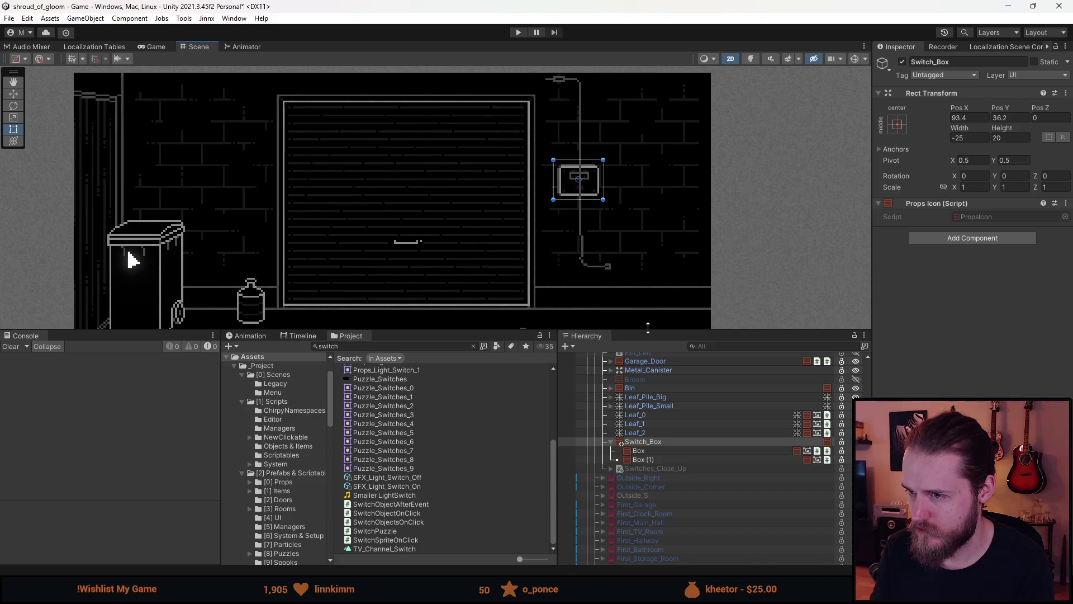
- Set Box (1)'s Pos X to -1
{"action": "scroll", "coordinate": [599, 180], "scroll_direction": "up", "scroll_amount": 3}
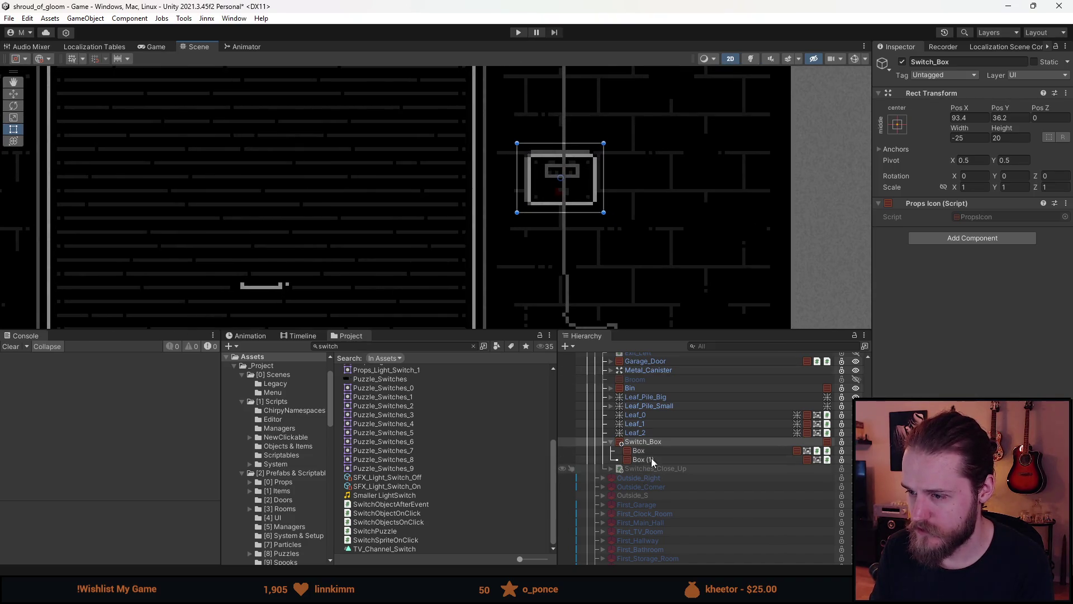
{"action": "left_click", "coordinate": [659, 449]}
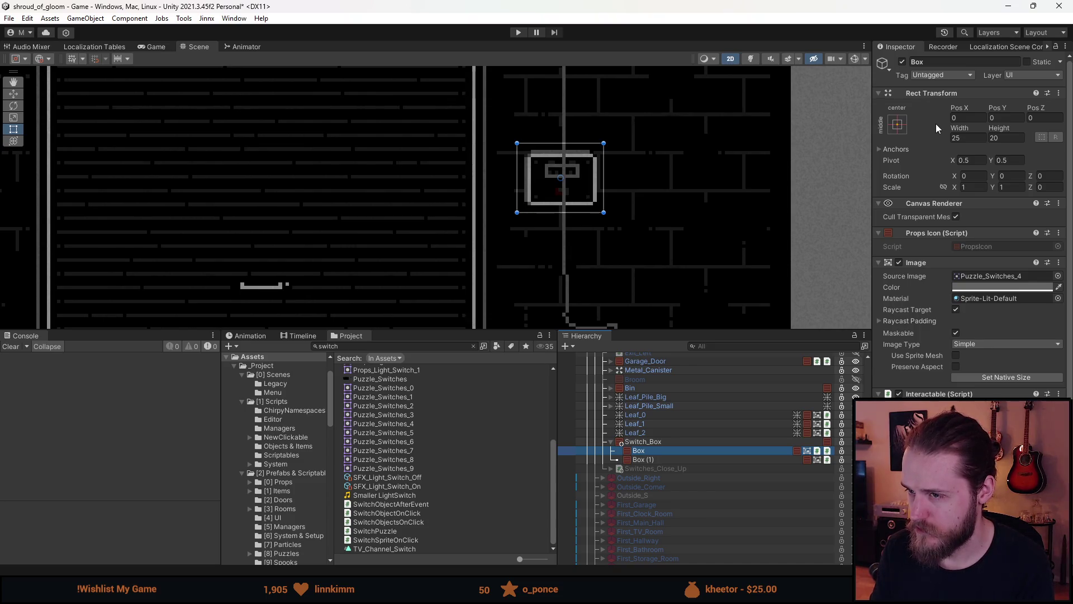
{"action": "scroll", "coordinate": [654, 229], "scroll_direction": "down", "scroll_amount": 5}
{"action": "mouse_move", "coordinate": [653, 229]}
{"action": "left_mouse_down"}
{"action": "mouse_move", "coordinate": [668, 208]}
{"action": "mouse_move", "coordinate": [660, 225]}
{"action": "left_mouse_up"}
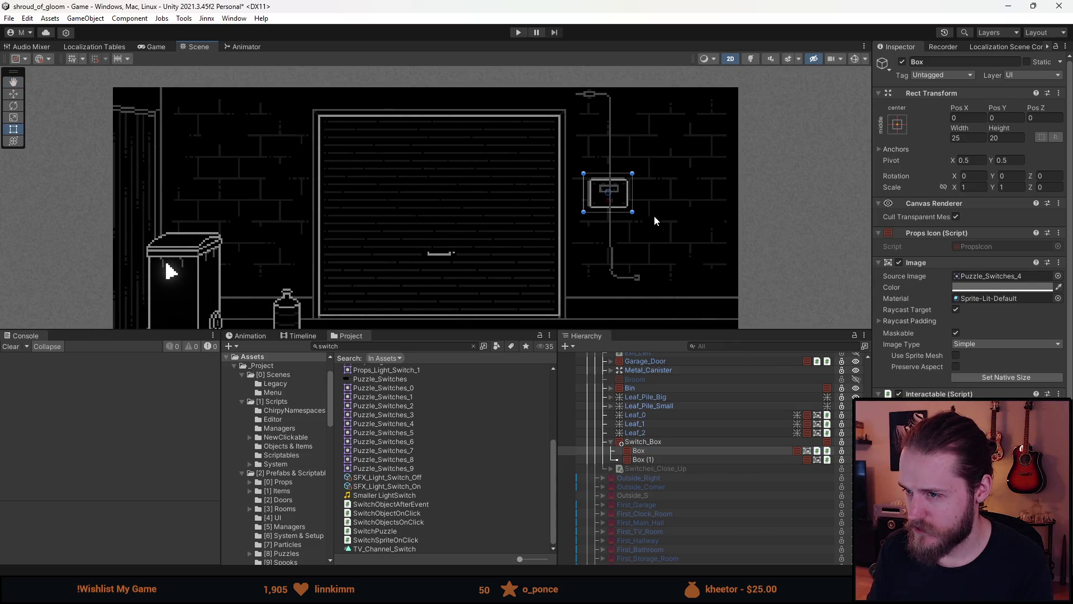
{"action": "left_click", "coordinate": [654, 460]}
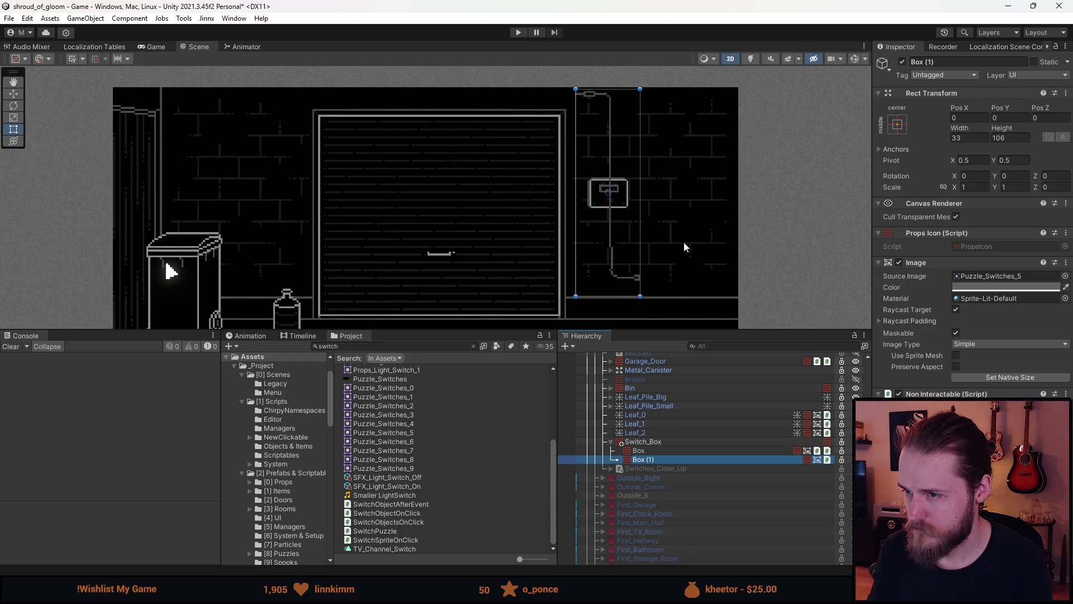
{"action": "scroll", "coordinate": [578, 212], "scroll_direction": "up", "scroll_amount": 5}
{"action": "left_click", "coordinate": [983, 118]}
{"action": "type", "text": "-1"}
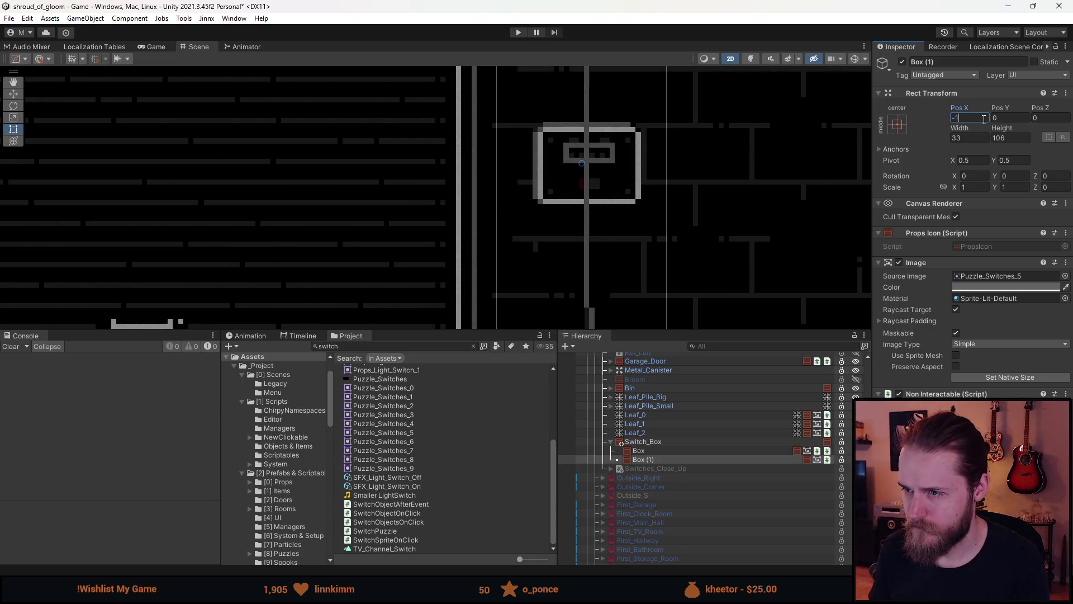
- Drag the Switch_Box group lower and left on the garage wall
{"action": "scroll", "coordinate": [668, 207], "scroll_direction": "down", "scroll_amount": 6}
{"action": "left_click_drag", "start_coordinate": [669, 202], "coordinate": [678, 188]}
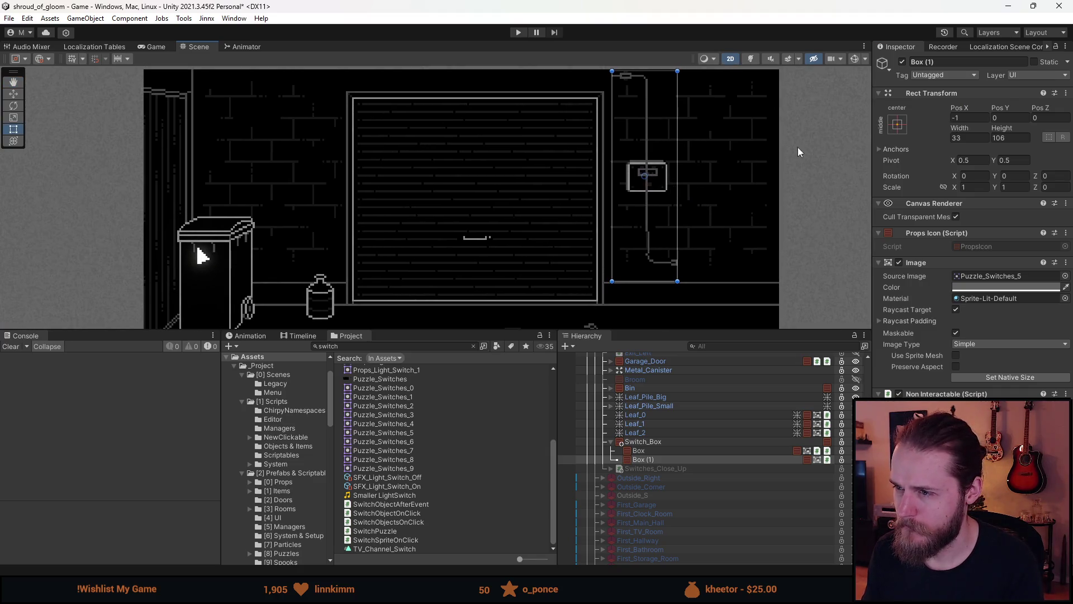
{"action": "left_click", "coordinate": [650, 443]}
{"action": "mouse_move", "coordinate": [660, 178]}
{"action": "left_mouse_down"}
{"action": "mouse_move", "coordinate": [646, 184]}
{"action": "mouse_move", "coordinate": [647, 229]}
{"action": "left_mouse_up"}
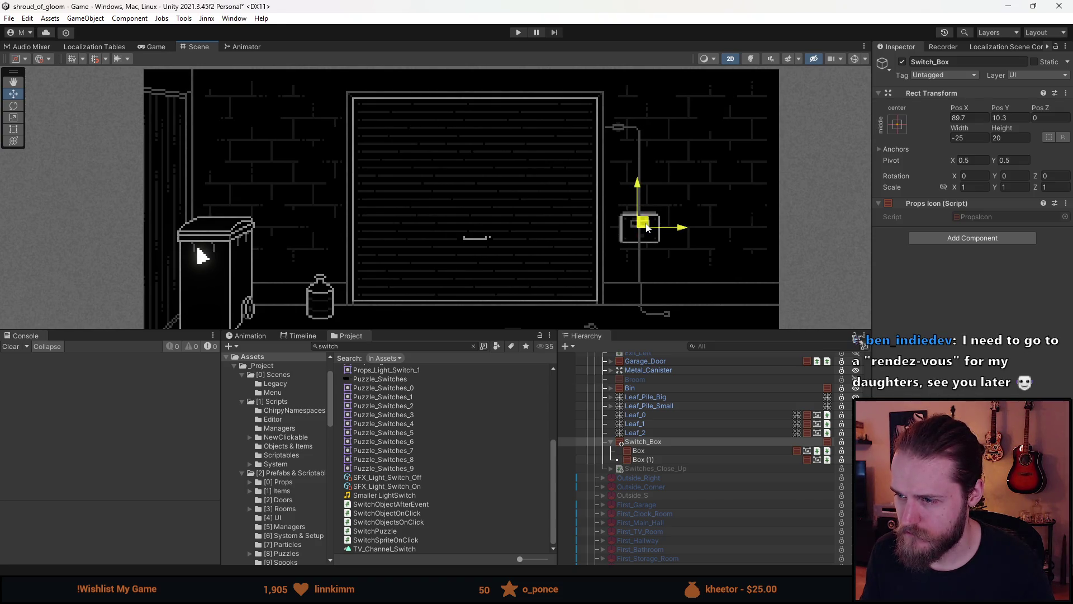
- Nudge the switch box down and set its Pos Y to 10
{"action": "left_click_drag", "start_coordinate": [646, 225], "coordinate": [648, 226]}
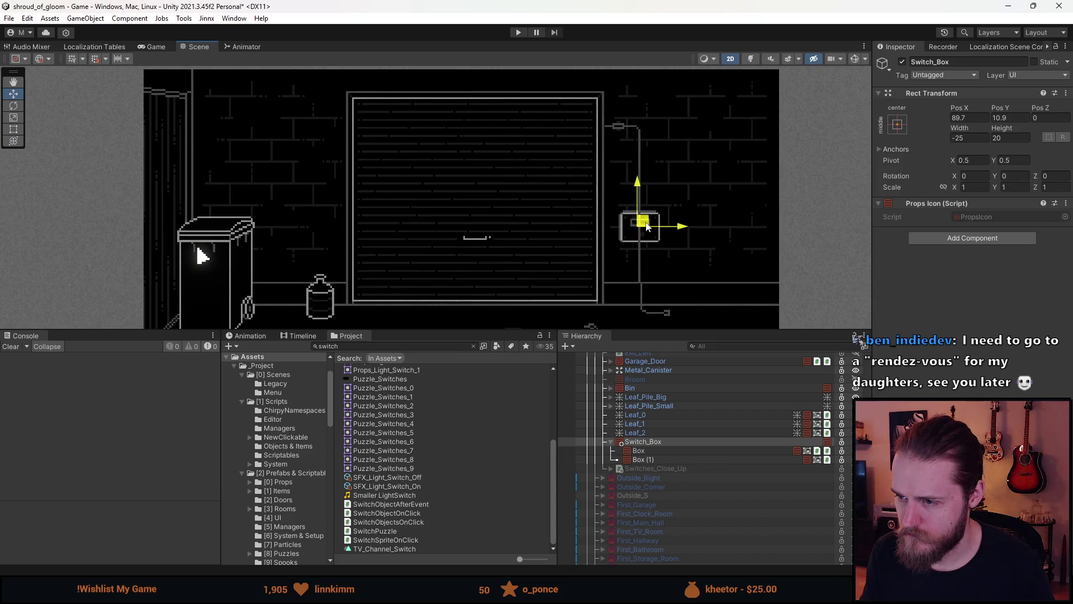
{"action": "left_click_drag", "start_coordinate": [647, 226], "coordinate": [647, 228]}
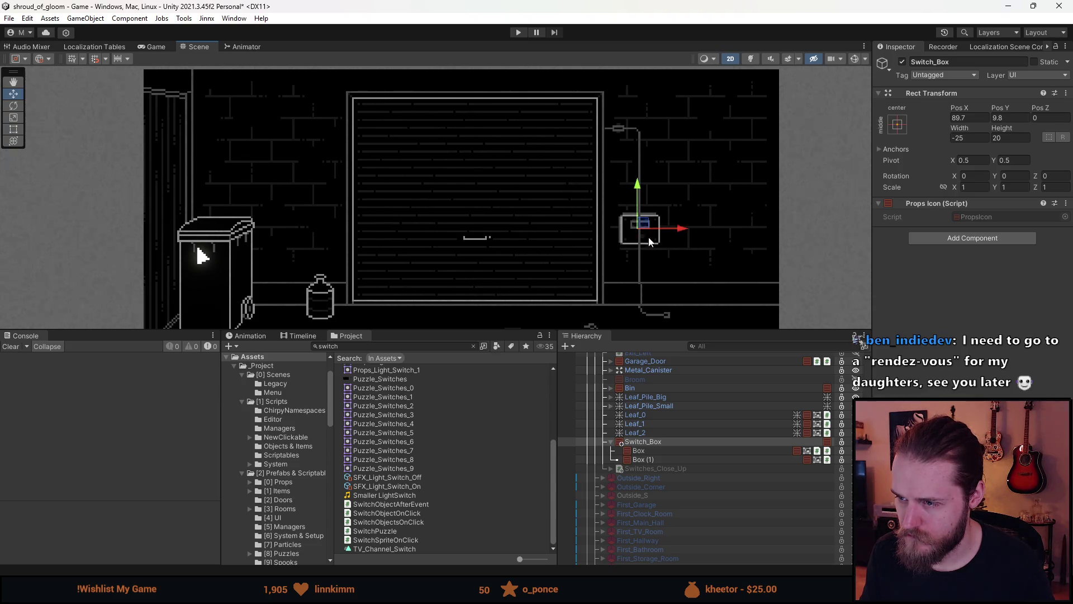
{"action": "left_click", "coordinate": [1000, 118]}
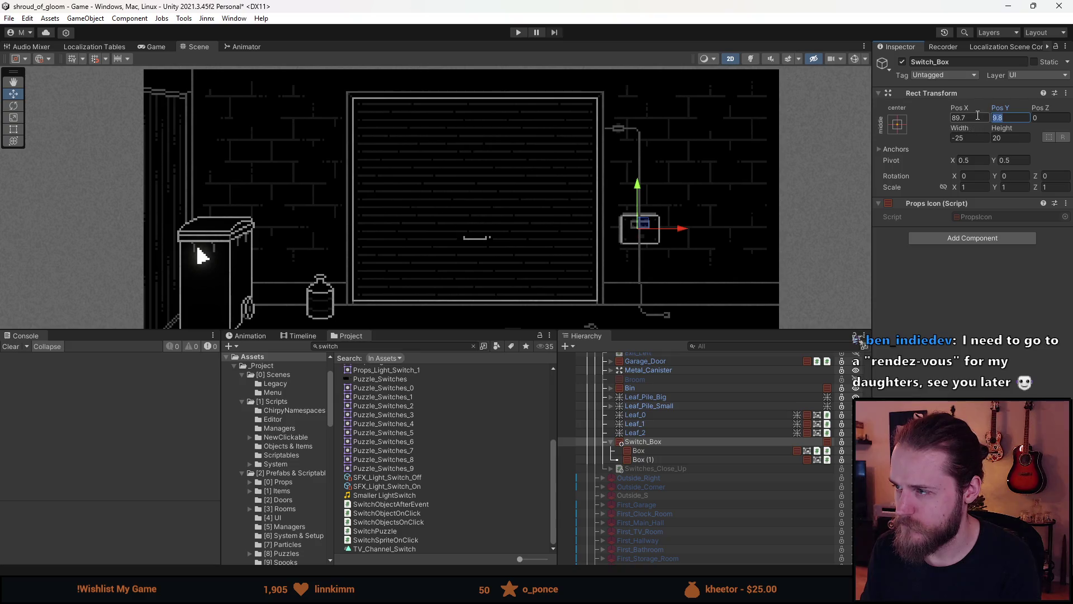
{"action": "type", "text": "10"}
{"action": "left_click", "coordinate": [966, 120]}
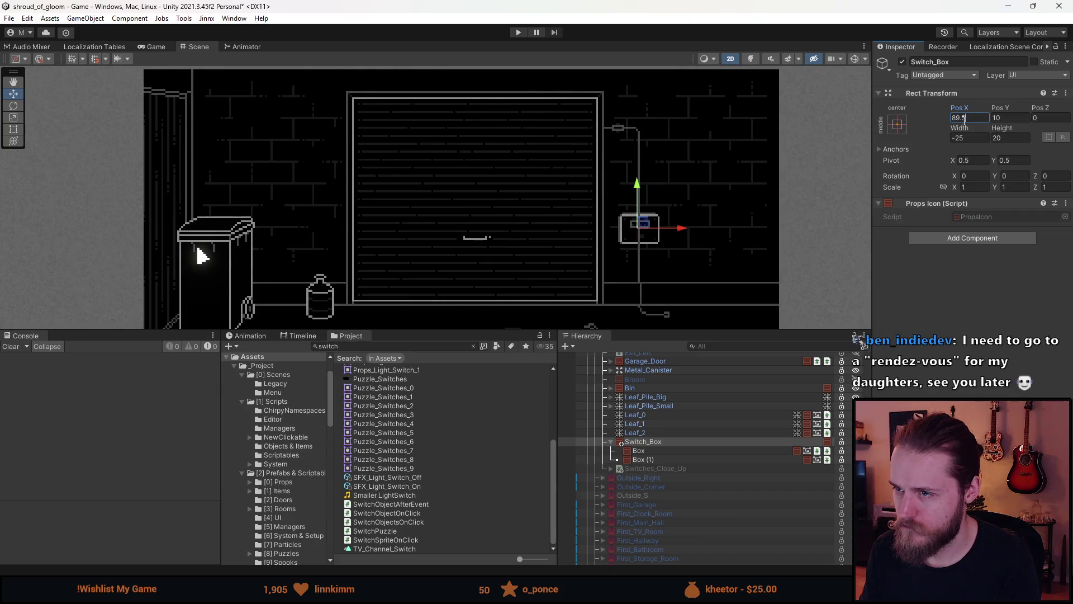
{"action": "scroll", "coordinate": [599, 130], "scroll_direction": "down", "scroll_amount": 2}
{"action": "scroll", "coordinate": [610, 129], "scroll_direction": "up", "scroll_amount": 5}
{"action": "scroll", "coordinate": [614, 133], "scroll_direction": "down", "scroll_amount": 5}
{"action": "scroll", "coordinate": [639, 113], "scroll_direction": "up", "scroll_amount": 2}
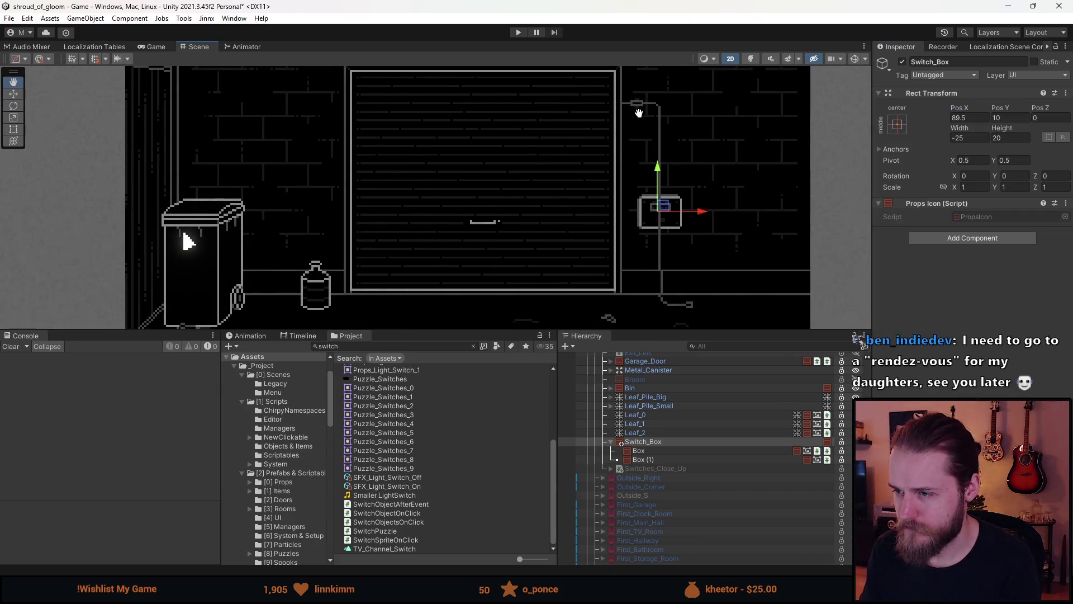
{"action": "scroll", "coordinate": [638, 112], "scroll_direction": "down", "scroll_amount": 2}
{"action": "scroll", "coordinate": [673, 108], "scroll_direction": "up", "scroll_amount": 1}
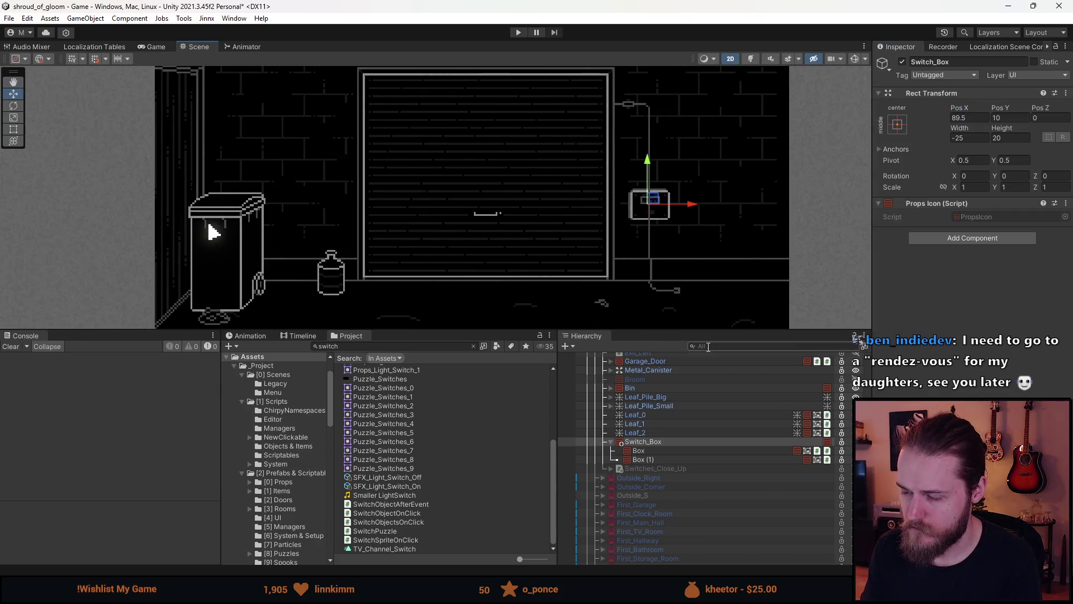
- Move Box below Box (1) in the Hierarchy and set its Pos Y to 24
{"action": "left_click", "coordinate": [655, 453]}
{"action": "left_click_drag", "start_coordinate": [655, 454], "coordinate": [654, 464]}
{"action": "left_click", "coordinate": [1000, 117]}
{"action": "type", "text": "020"}
{"action": "scroll", "coordinate": [652, 171], "scroll_direction": "up", "scroll_amount": 5}
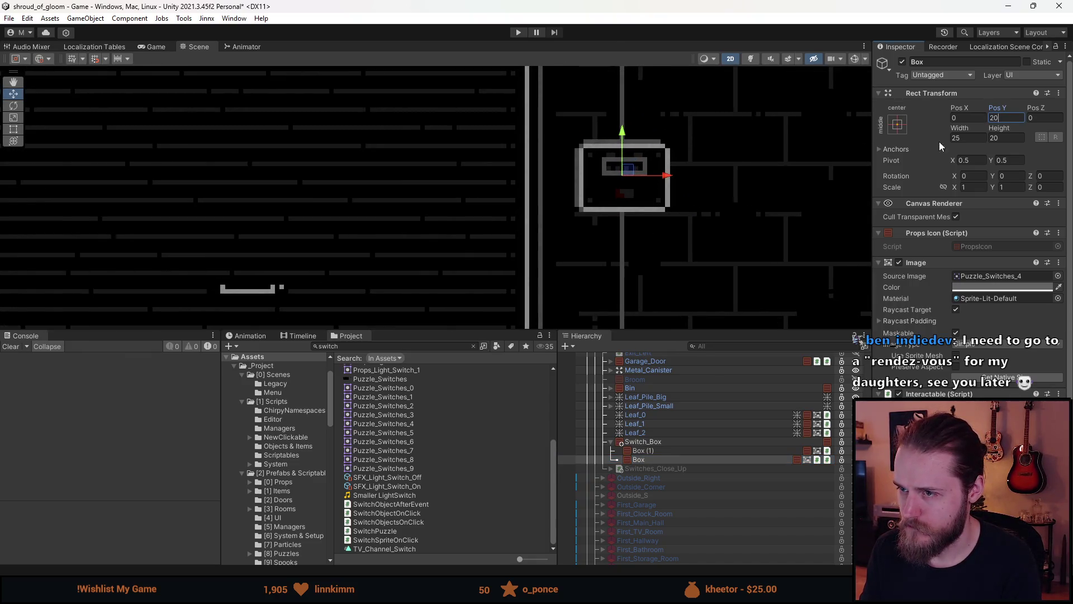
{"action": "key", "text": "BackSpace"}
{"action": "type", "text": "5"}
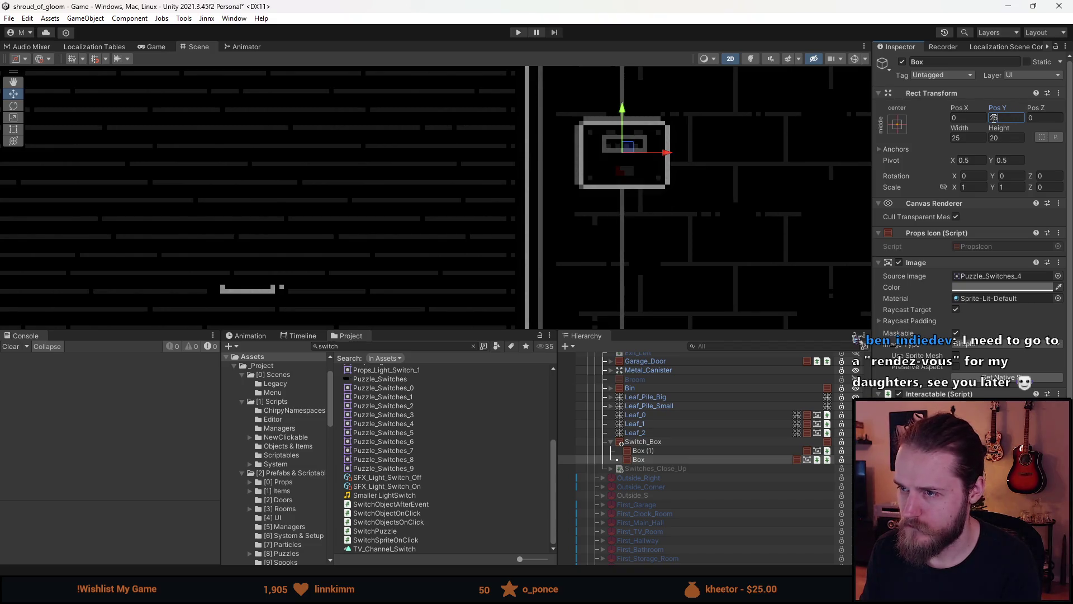
{"action": "type", "text": "4"}
{"action": "key", "text": "Return"}
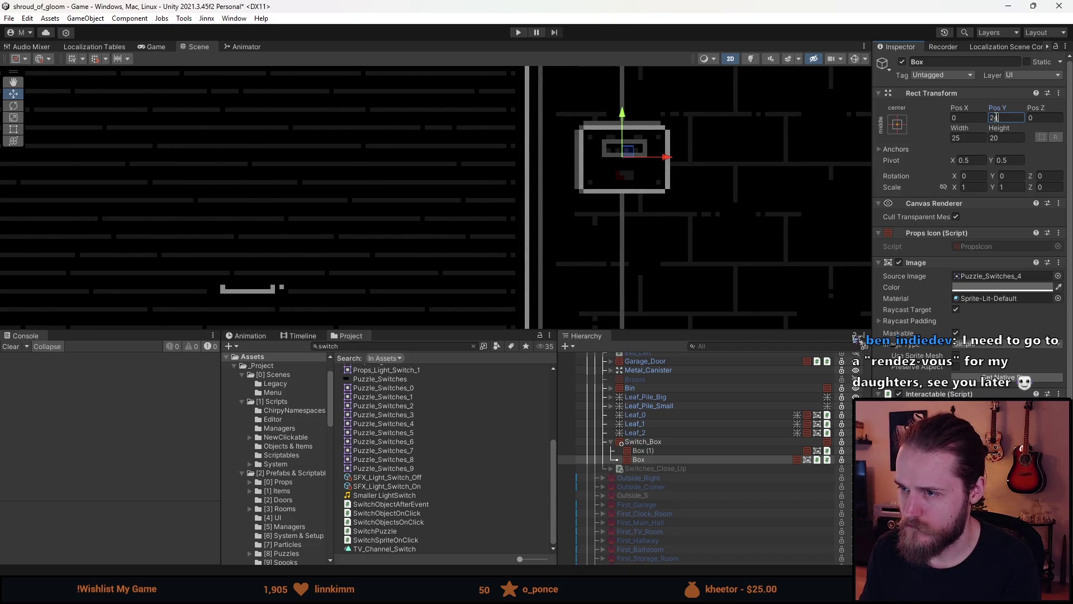
{"action": "scroll", "coordinate": [574, 232], "scroll_direction": "down", "scroll_amount": 5}
{"action": "scroll", "coordinate": [617, 188], "scroll_direction": "down", "scroll_amount": 2}
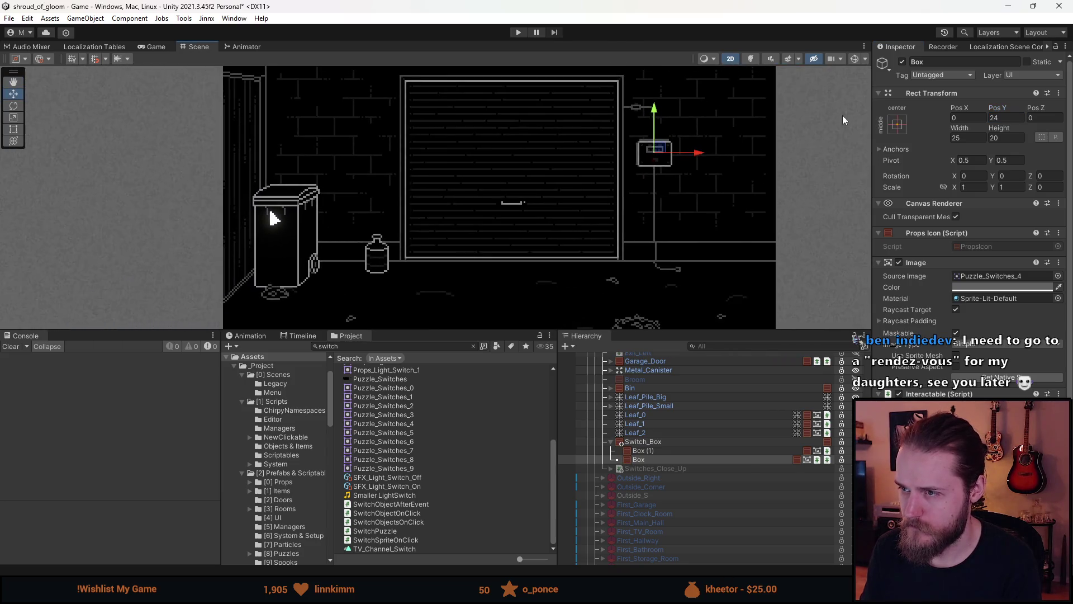
{"action": "left_click", "coordinate": [791, 181]}
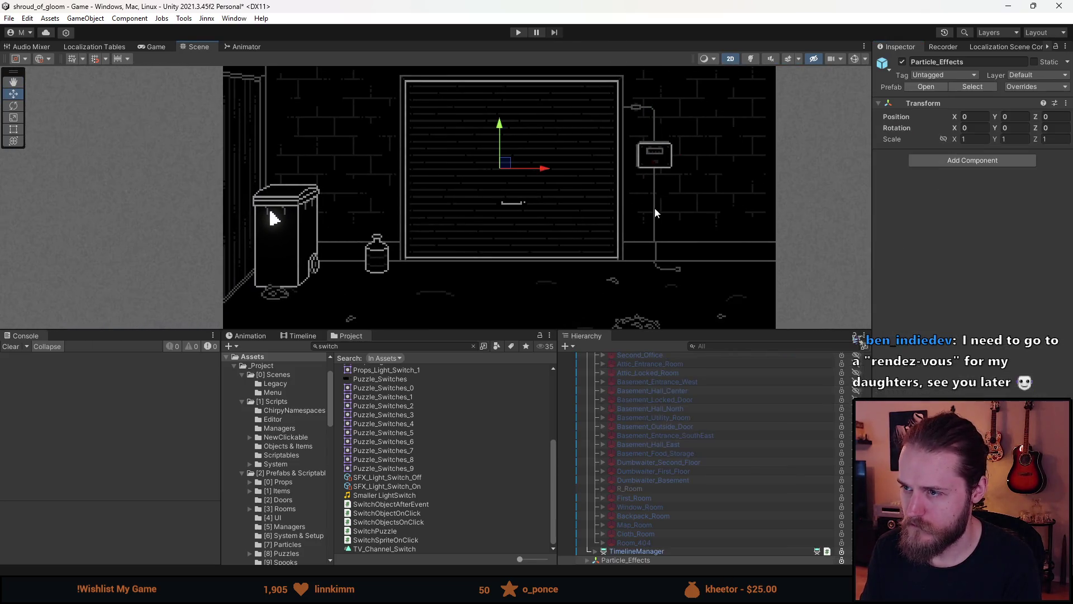
- Start Play mode and drag the Game view taller to show the garage room
{"action": "left_click", "coordinate": [518, 33]}
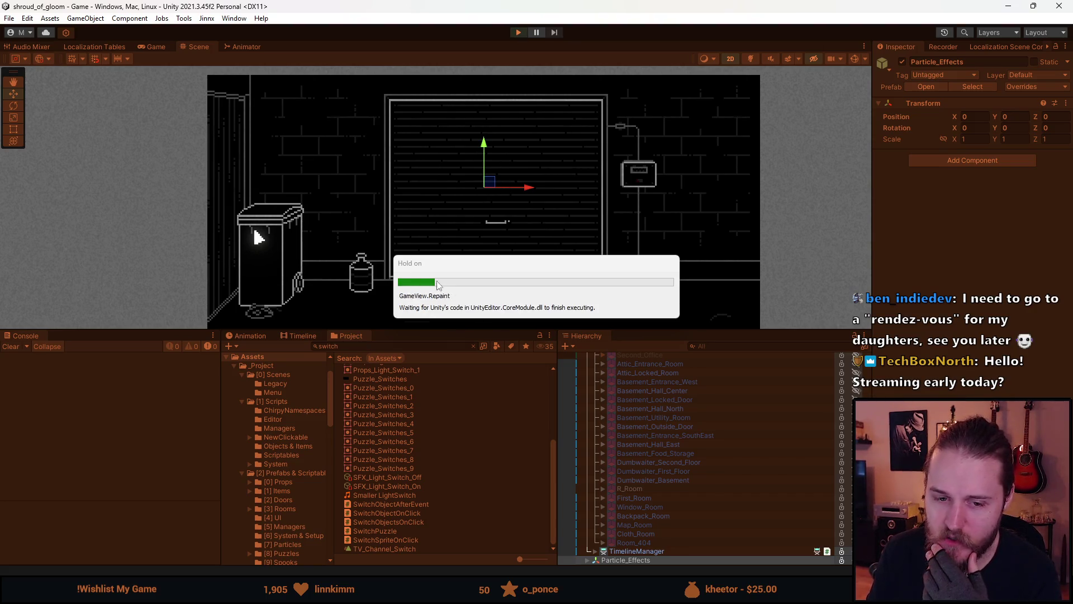
{"action": "left_click_drag", "start_coordinate": [463, 331], "coordinate": [447, 506]}
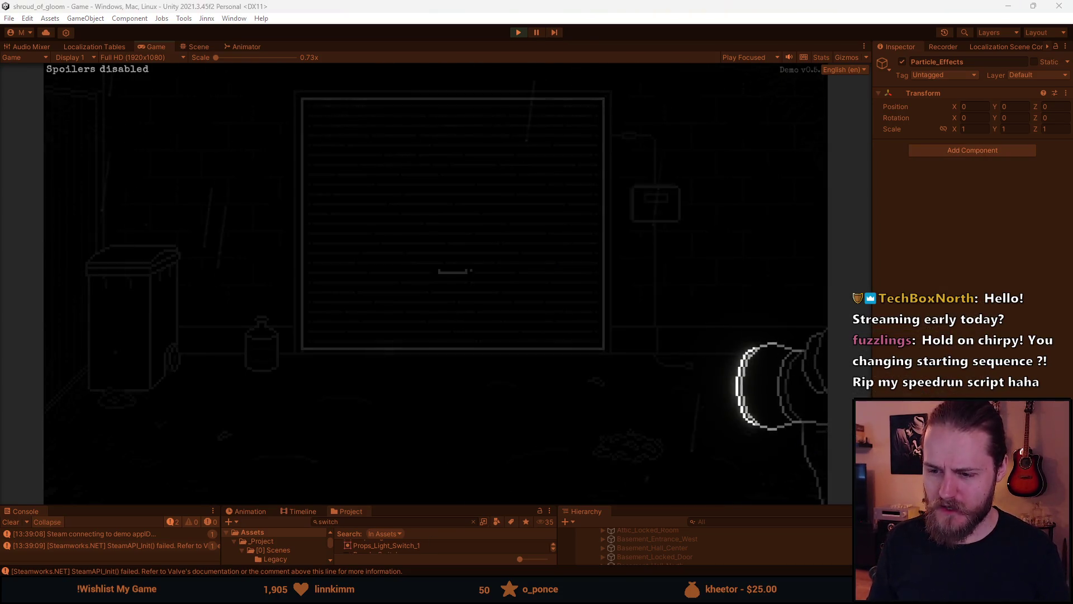
{"action": "mouse_move", "coordinate": [377, 592]}
{"action": "left_click", "coordinate": [377, 536]}
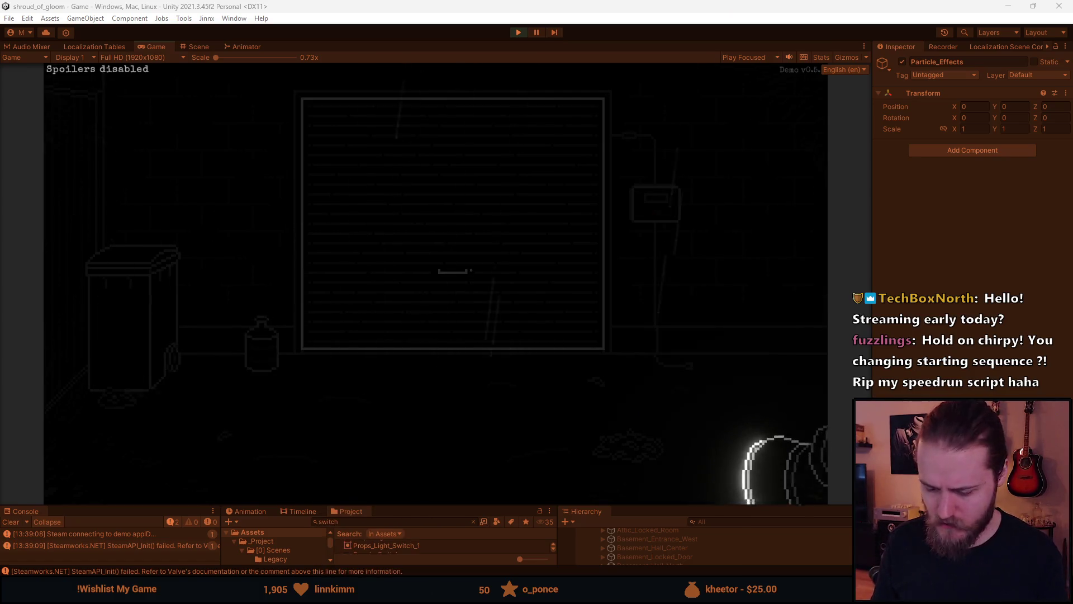
- Paint a #320000 dark red pixel above the fuse box indicator and save the sprite
{"action": "scroll", "coordinate": [344, 157], "scroll_direction": "up", "scroll_amount": 2}
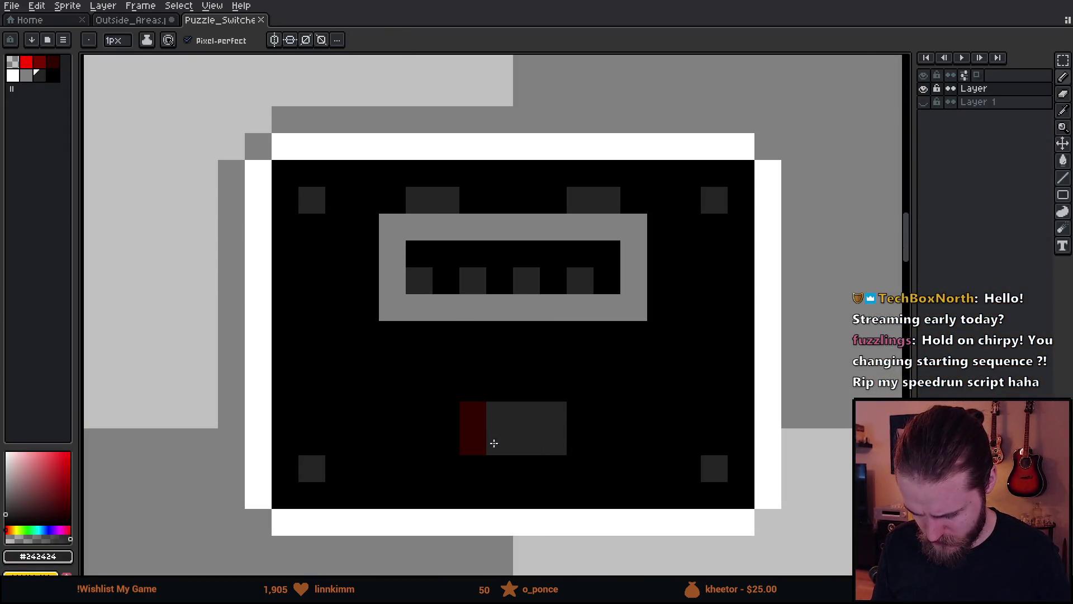
{"action": "key", "text": "ctrl+s"}
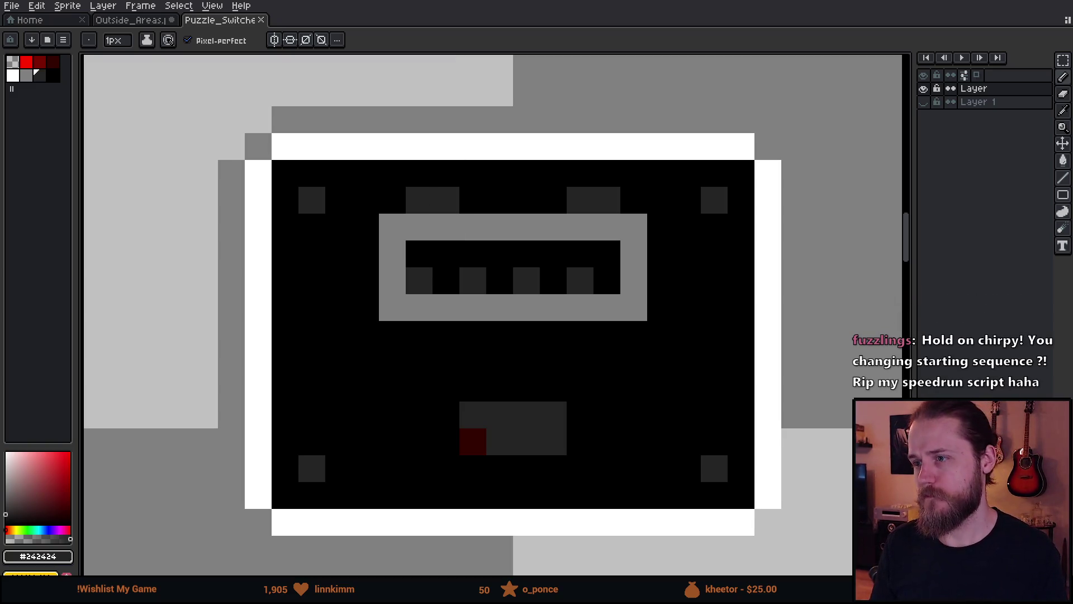
{"action": "key", "text": "alt+Tab"}
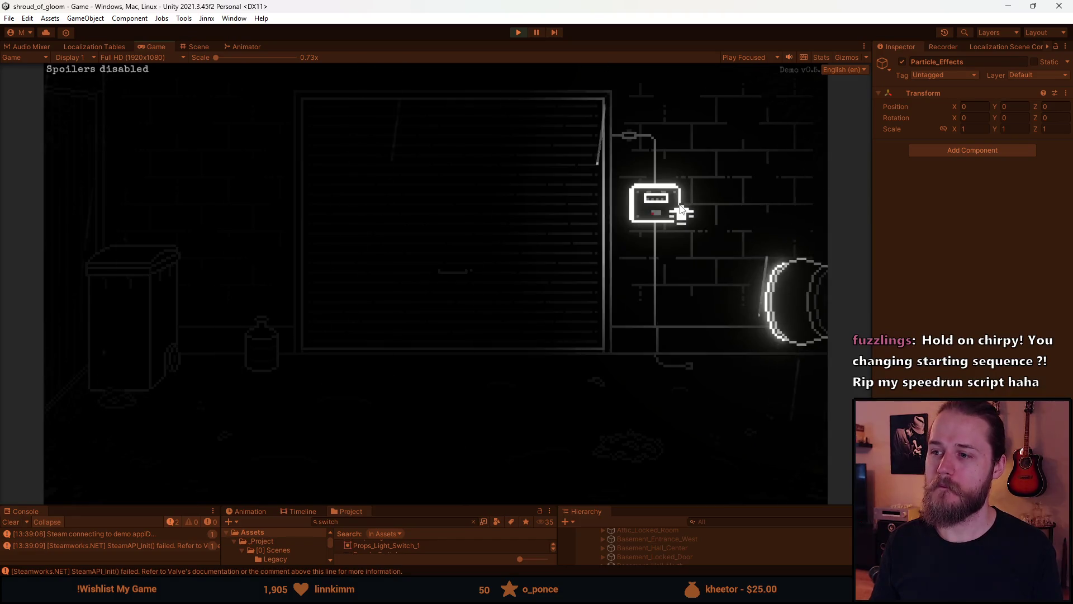
{"action": "key", "text": "alt+Tab"}
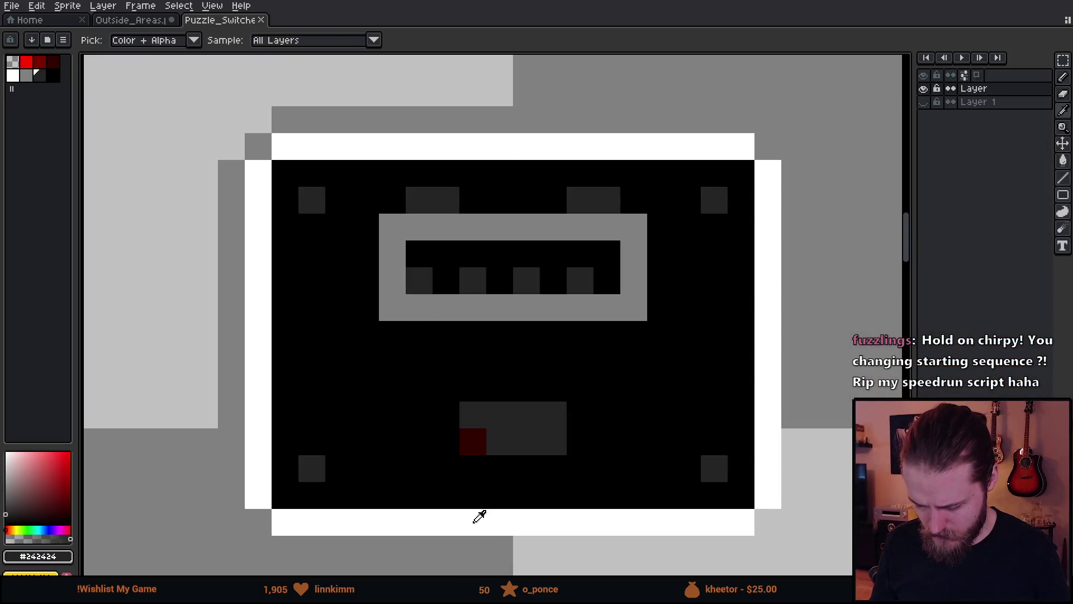
{"action": "left_click", "coordinate": [475, 438], "text": "alt"}
{"action": "left_click", "coordinate": [472, 415]}
{"action": "key", "text": "ctrl+s"}
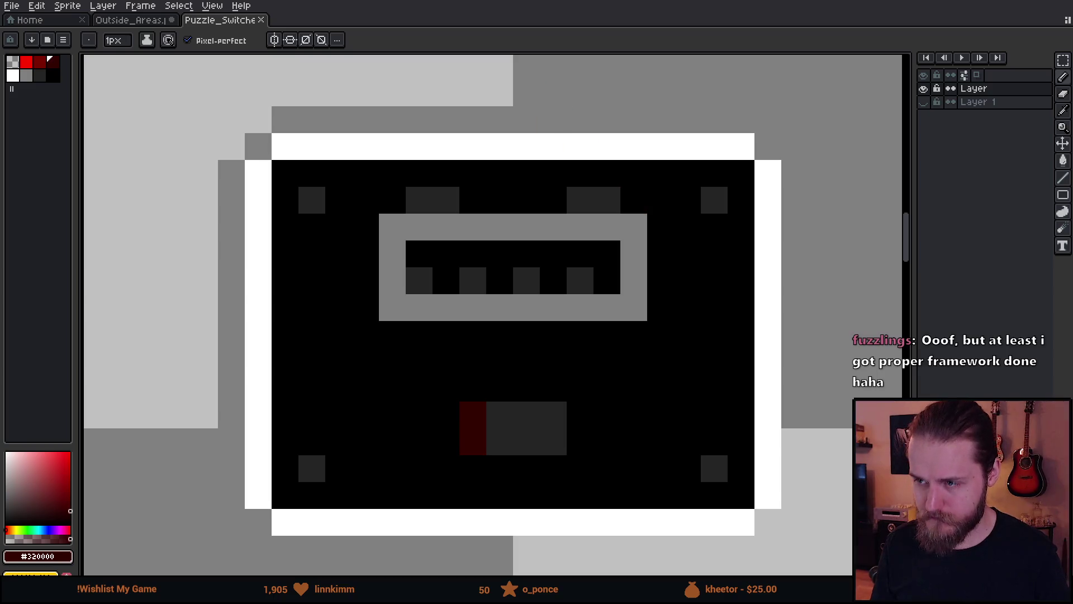
{"action": "key", "text": "alt+Tab"}
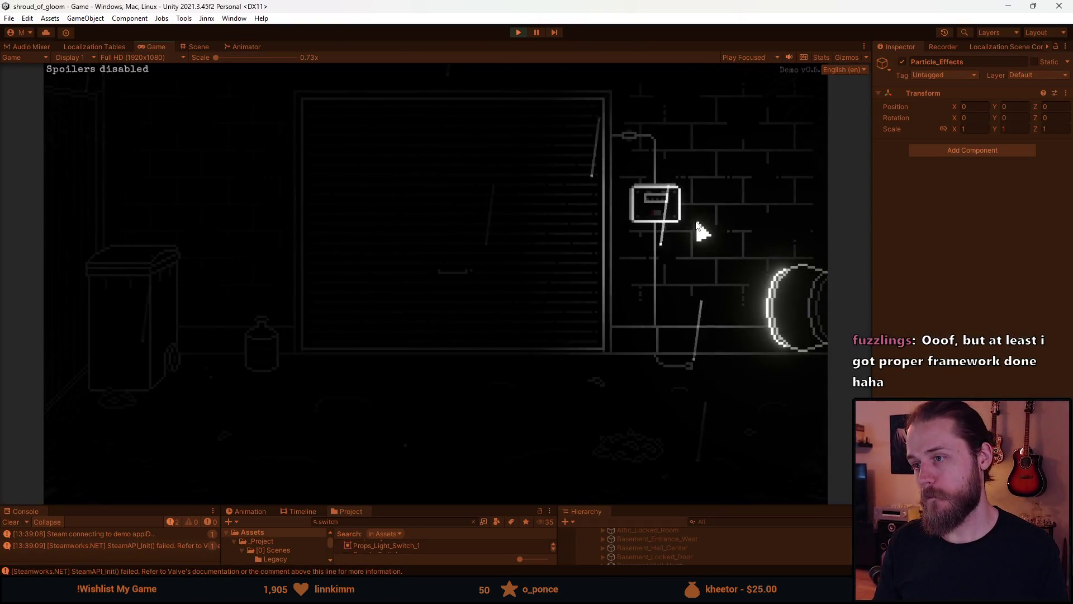
- Open and leave the fuse box close-up twice to check the updated sprite
{"action": "left_click", "coordinate": [676, 207]}
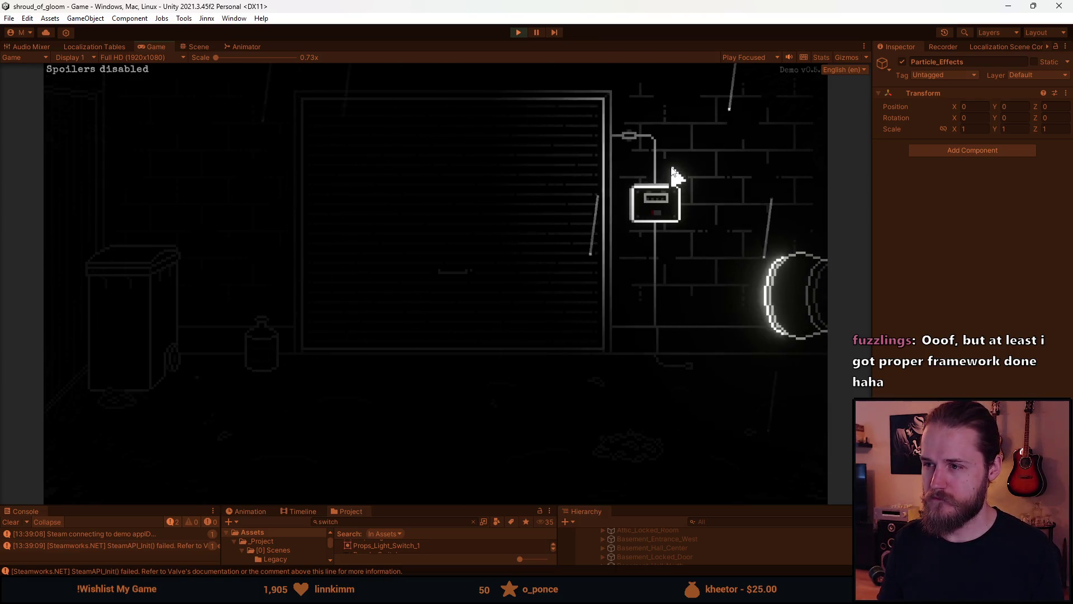
{"action": "left_click", "coordinate": [659, 201]}
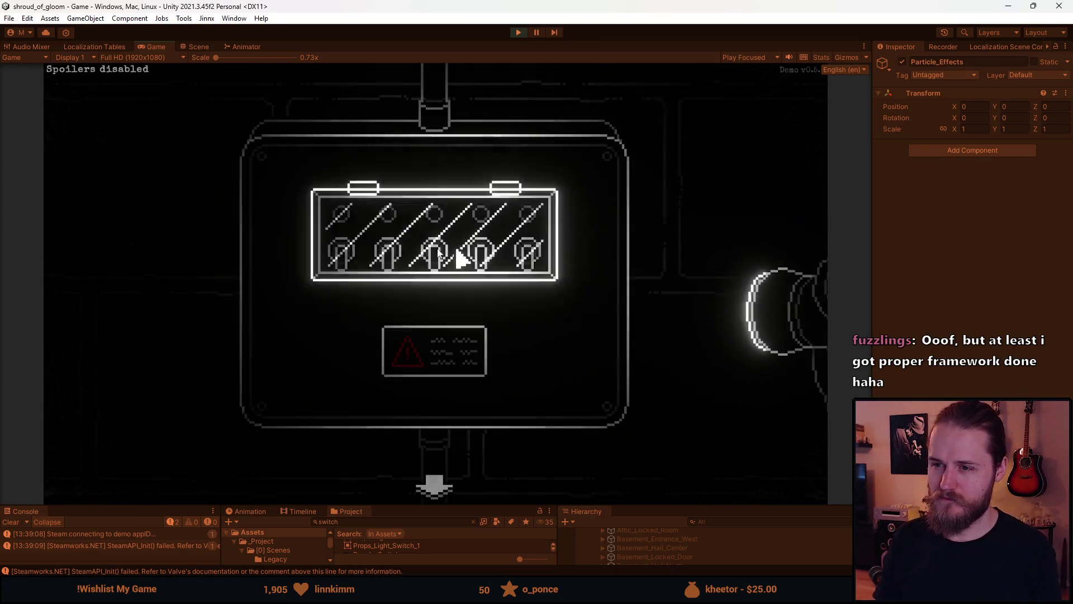
{"action": "left_click", "coordinate": [434, 488]}
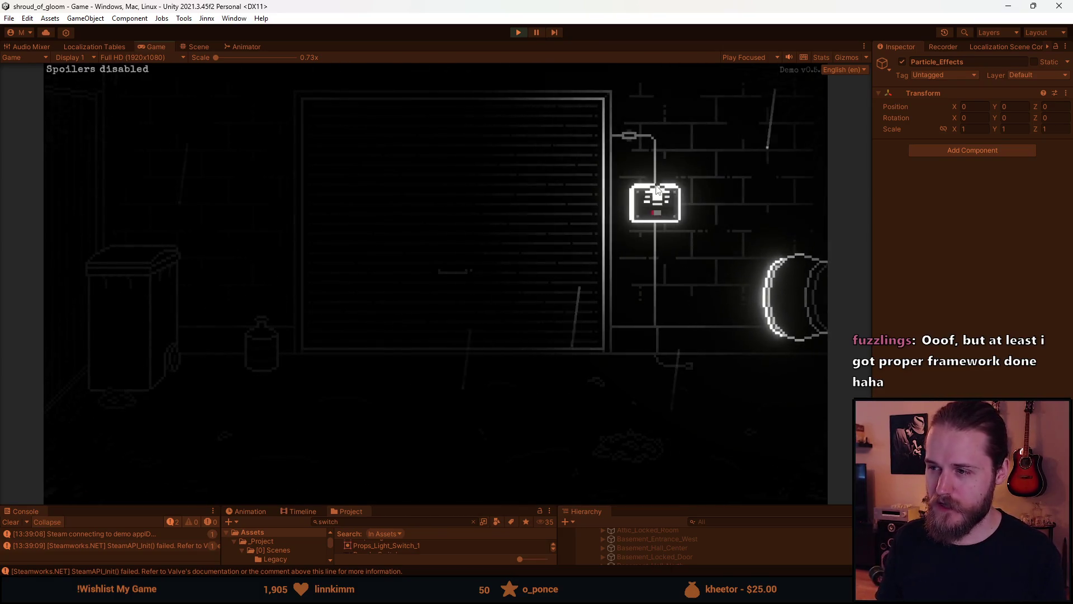
{"action": "left_click", "coordinate": [670, 218]}
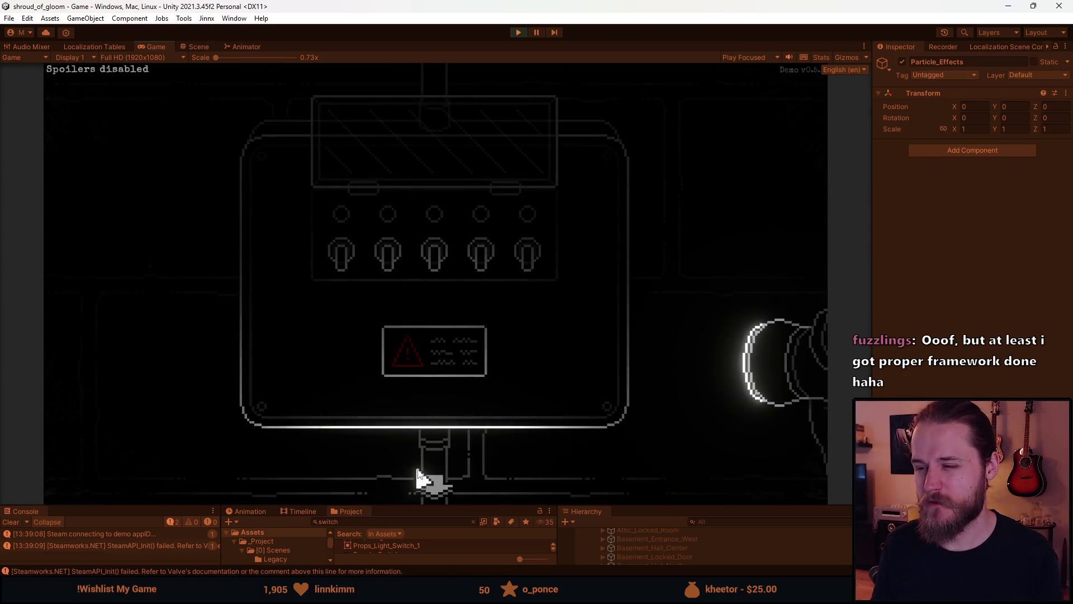
{"action": "left_click", "coordinate": [418, 473]}
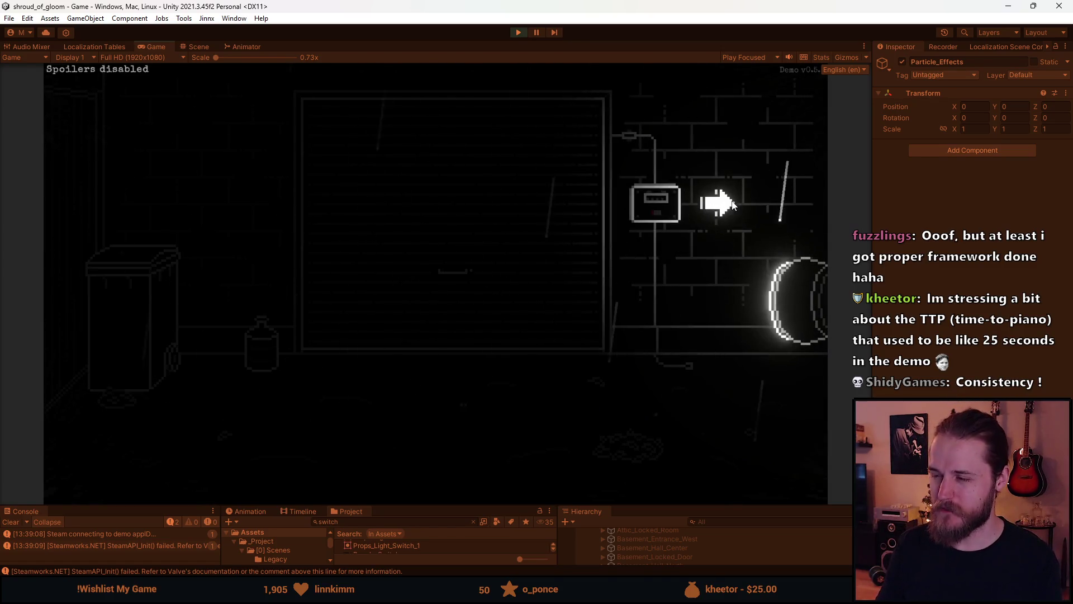
- Walk from the garage to the right-hand rooms, including the double-door room, and back left
{"action": "left_click", "coordinate": [742, 202]}
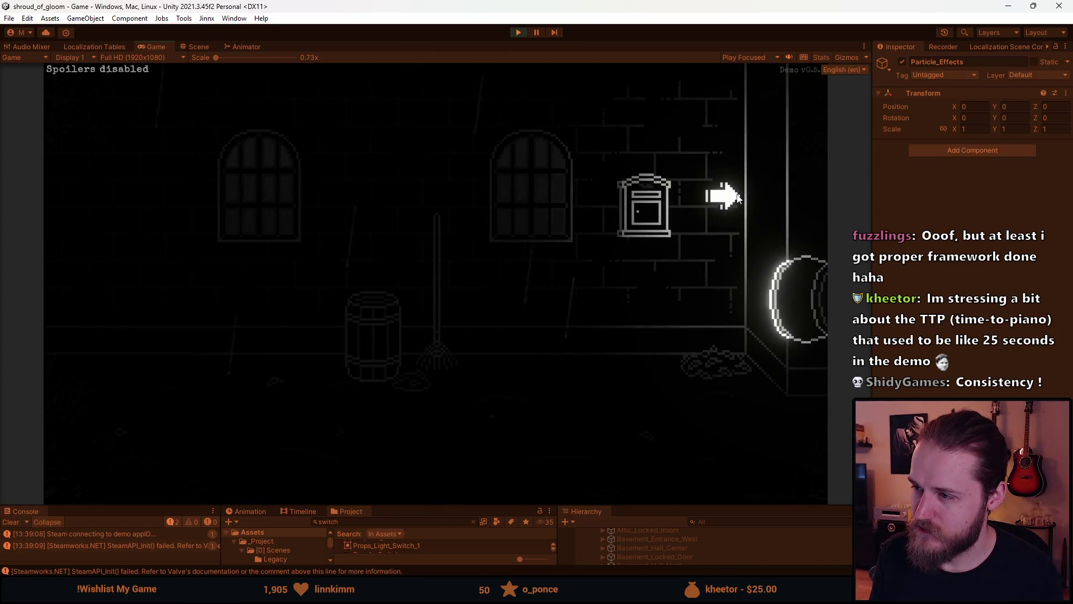
{"action": "left_click", "coordinate": [56, 221]}
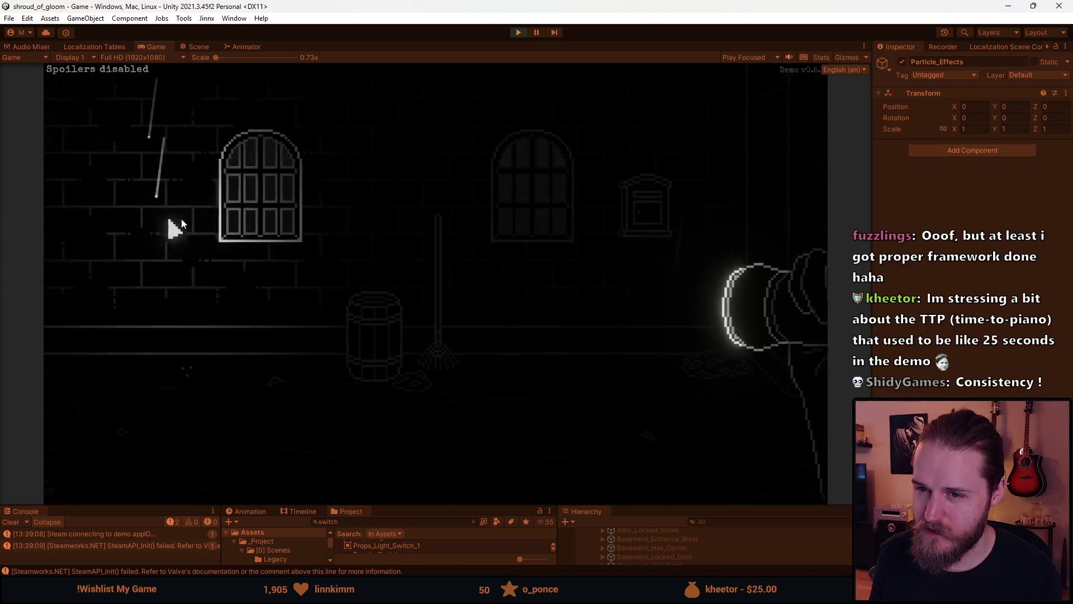
{"action": "left_click", "coordinate": [732, 192]}
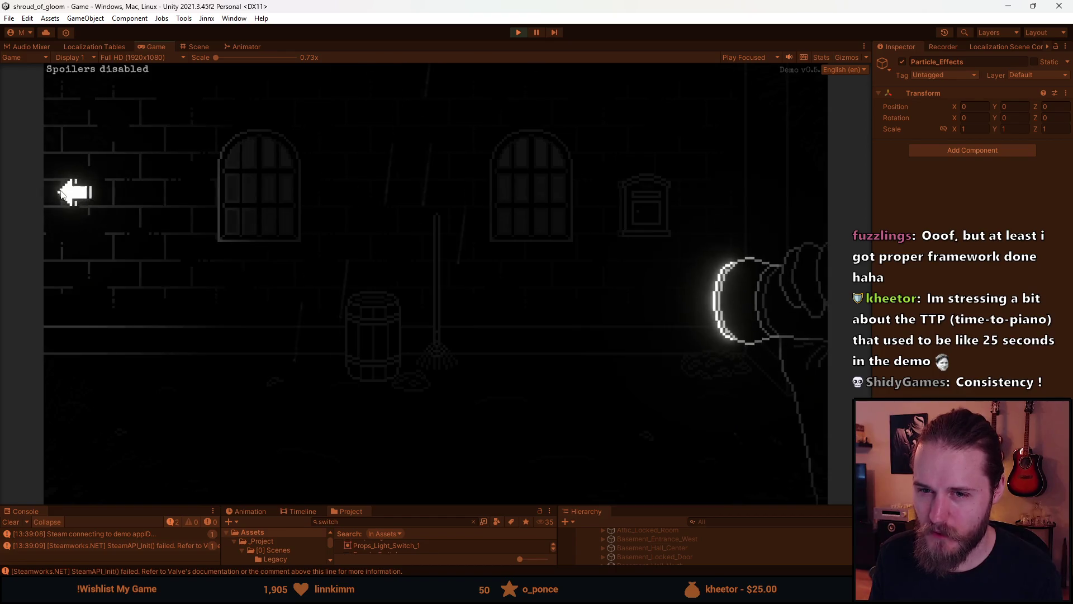
{"action": "left_click", "coordinate": [761, 171]}
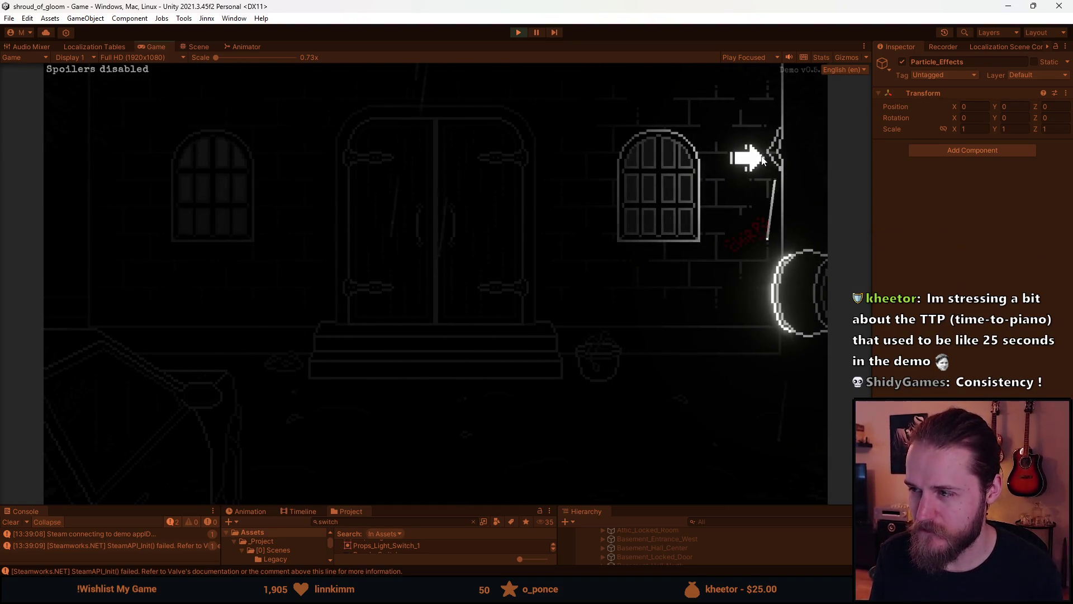
{"action": "left_click", "coordinate": [770, 163]}
{"action": "left_click", "coordinate": [76, 222]}
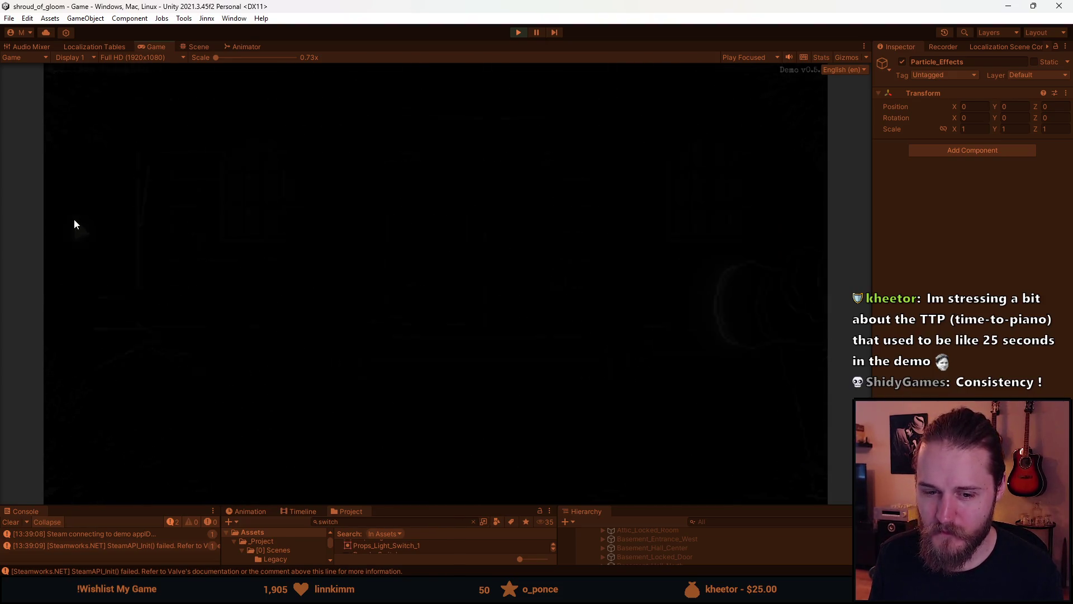
- Inspect the large window, then open the fuse box and flip switches three, four, five and two up
{"action": "left_click", "coordinate": [505, 218]}
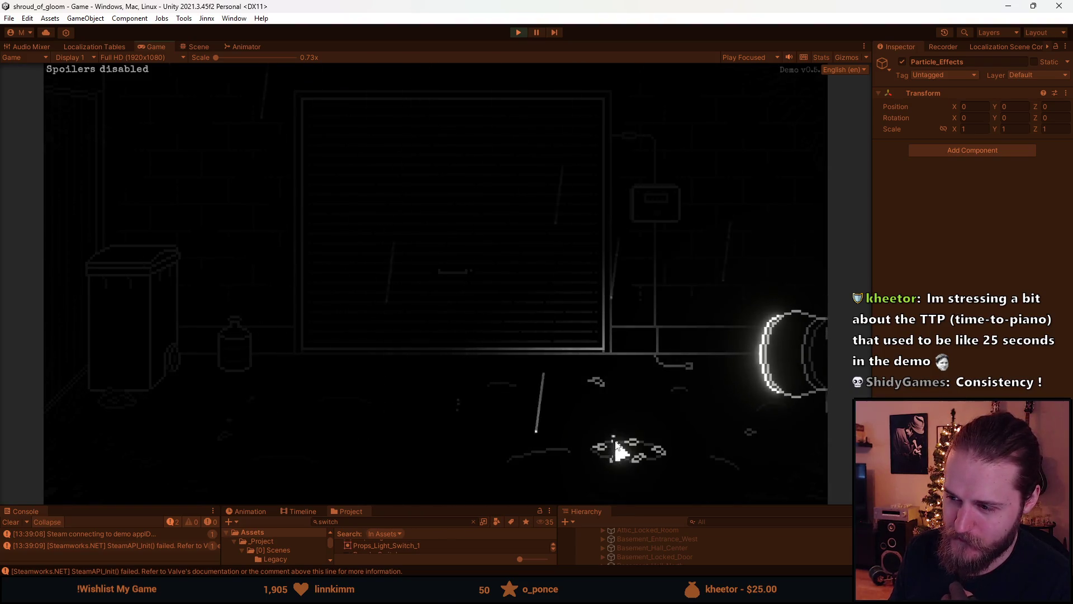
{"action": "left_click", "coordinate": [656, 224]}
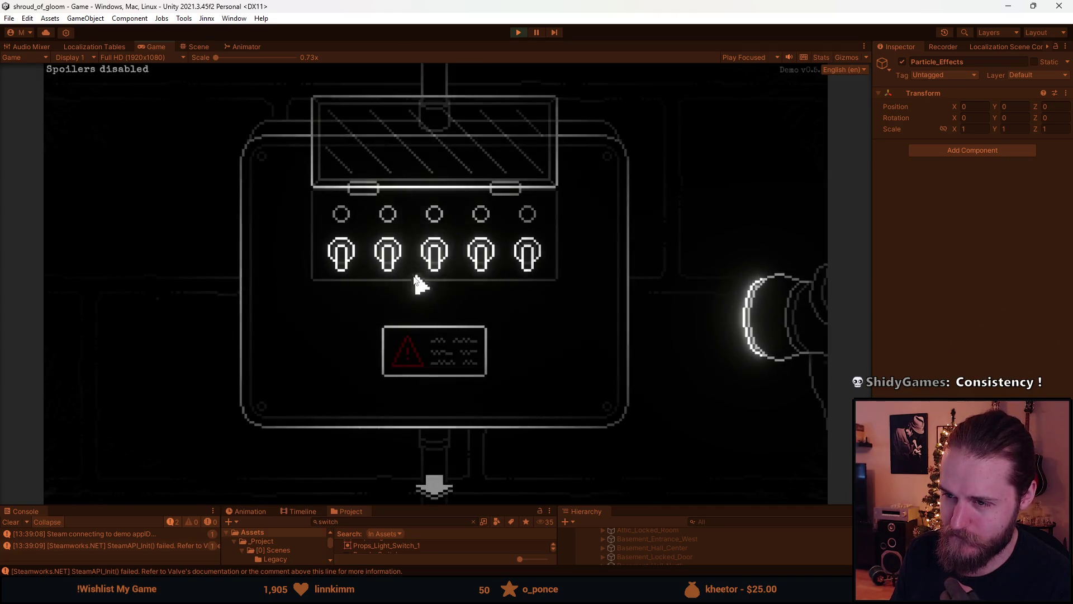
{"action": "left_click", "coordinate": [426, 257]}
{"action": "left_click", "coordinate": [481, 263]}
{"action": "left_click", "coordinate": [520, 268]}
{"action": "left_click", "coordinate": [400, 260]}
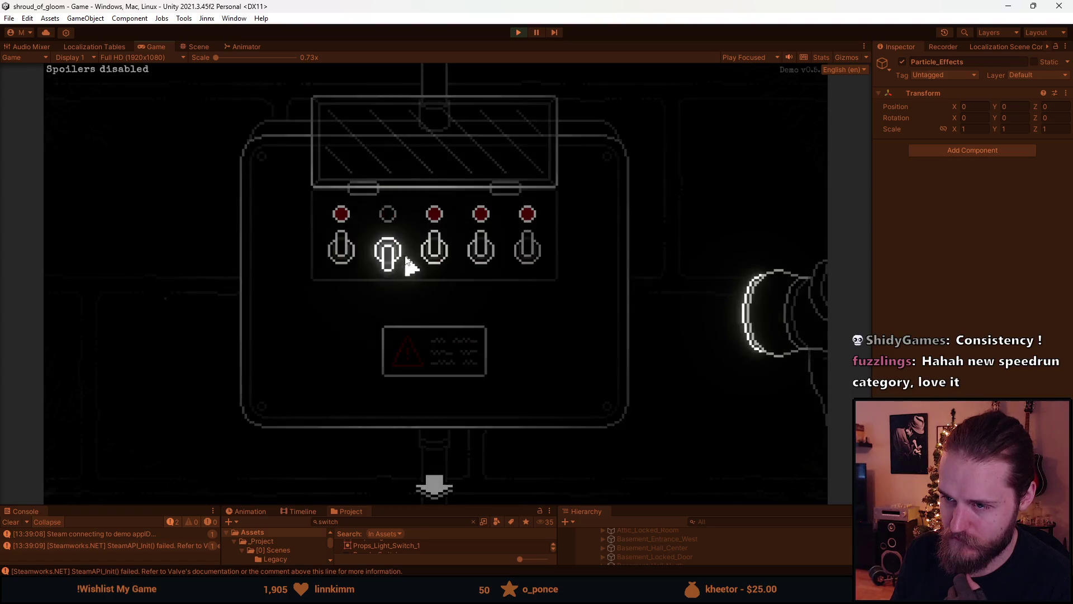
- Leave the close-up, open the trash bin lid, and reopen the fuse panel
{"action": "left_click", "coordinate": [434, 487]}
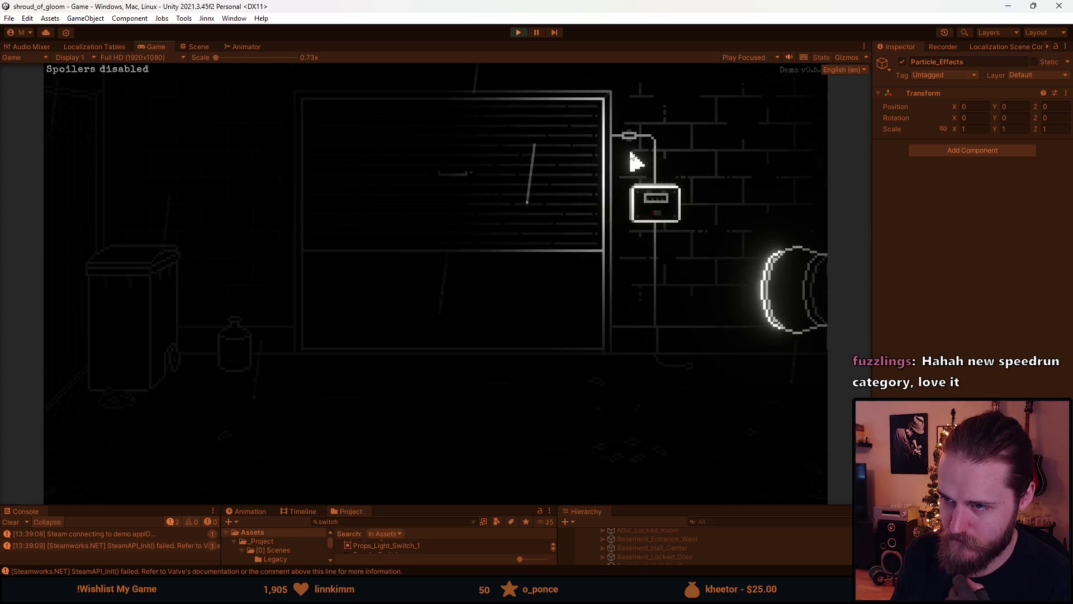
{"action": "left_click", "coordinate": [132, 387]}
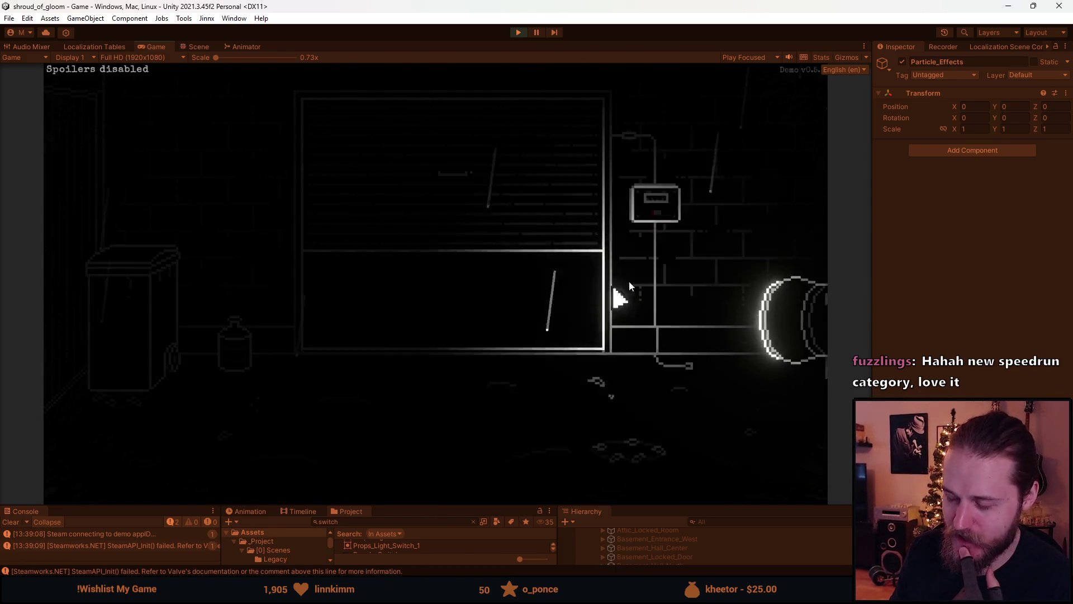
{"action": "left_click", "coordinate": [679, 224]}
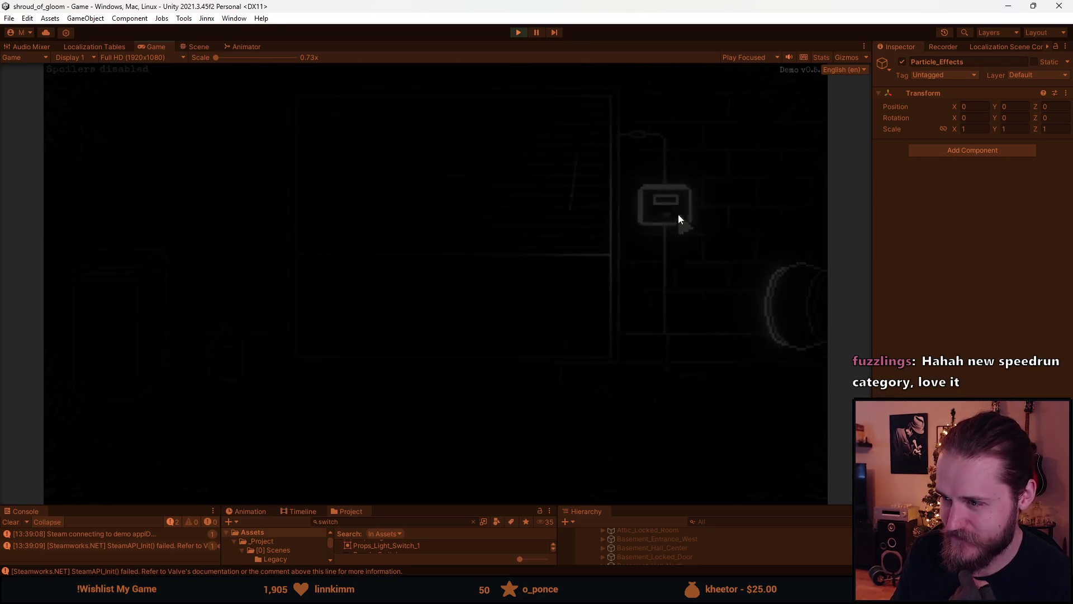
- Reopen the switch box close-up, lower and lift the glass cover, then back out
{"action": "left_click", "coordinate": [437, 487]}
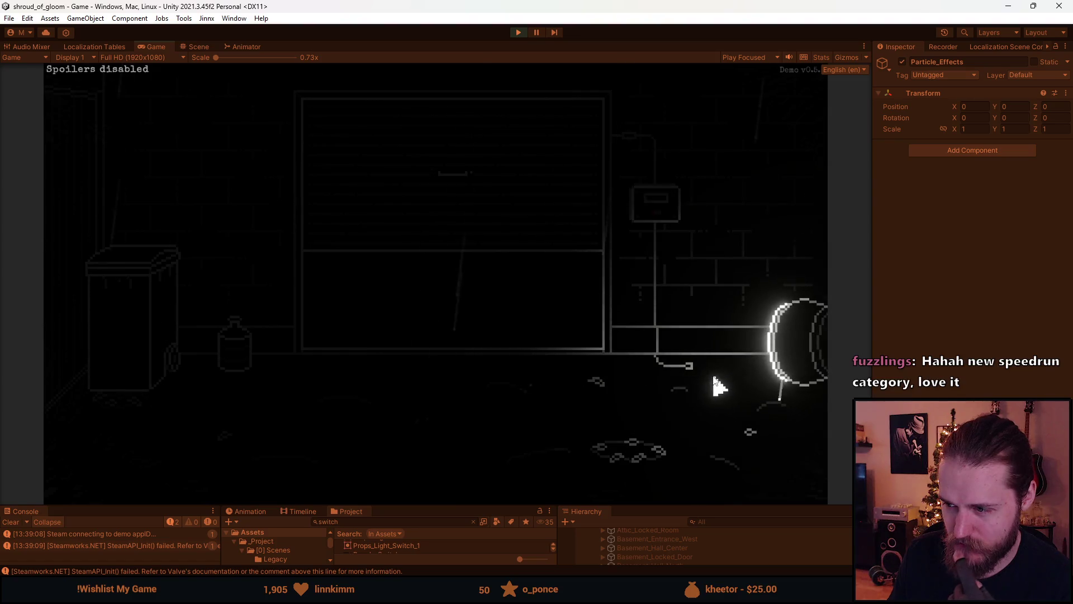
{"action": "left_click", "coordinate": [659, 216]}
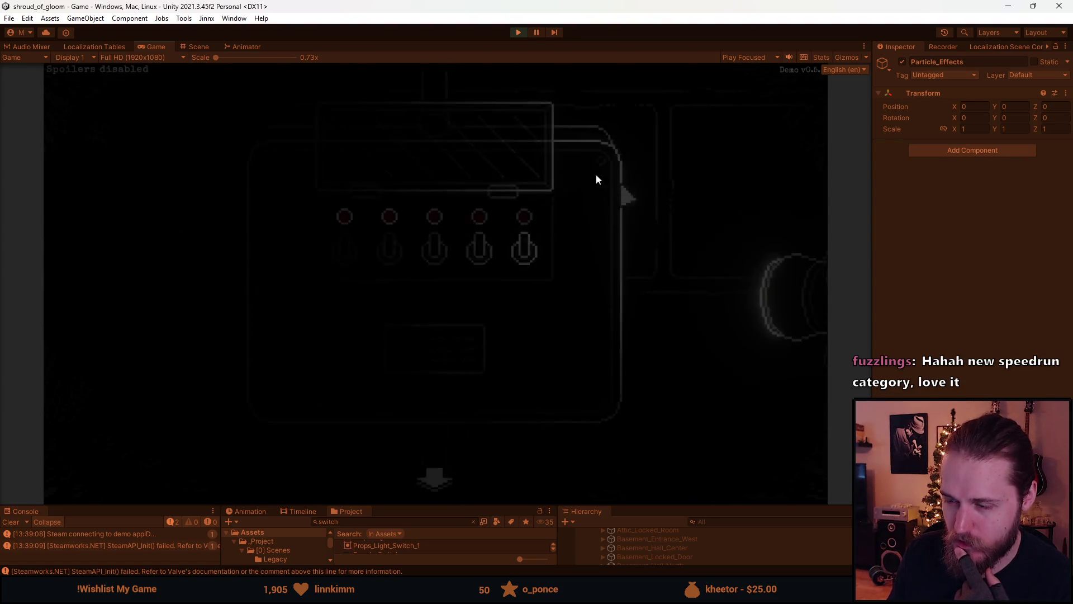
{"action": "left_click", "coordinate": [354, 256]}
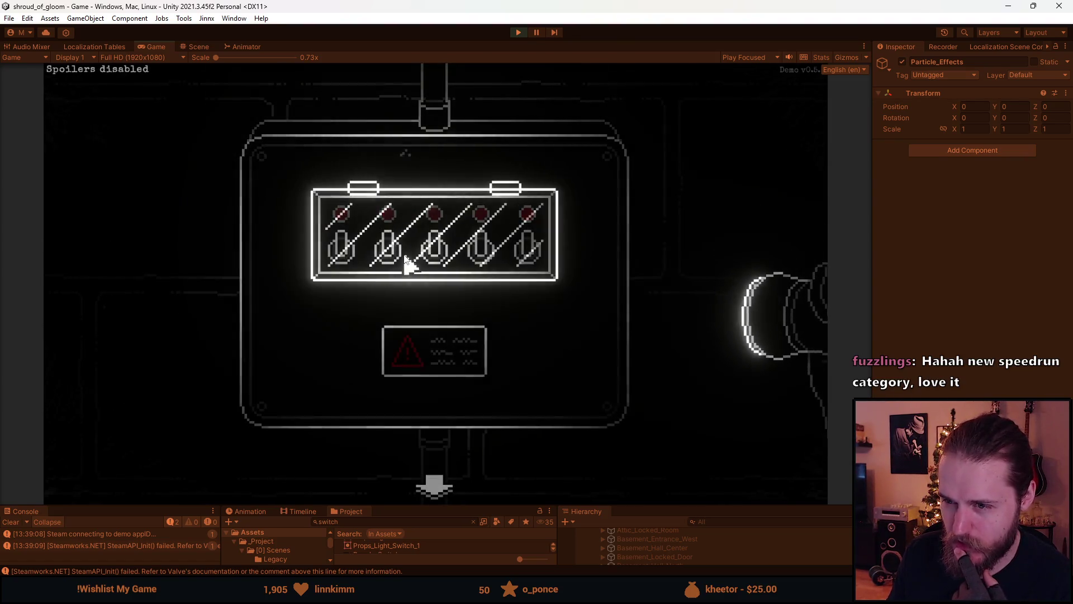
{"action": "left_click", "coordinate": [434, 263]}
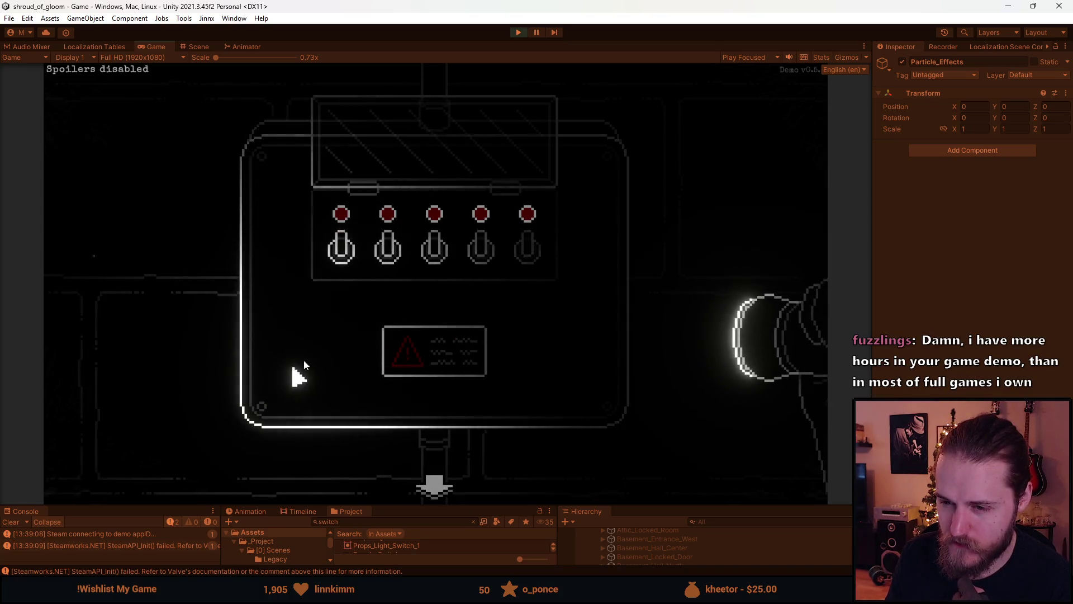
{"action": "left_click", "coordinate": [418, 466]}
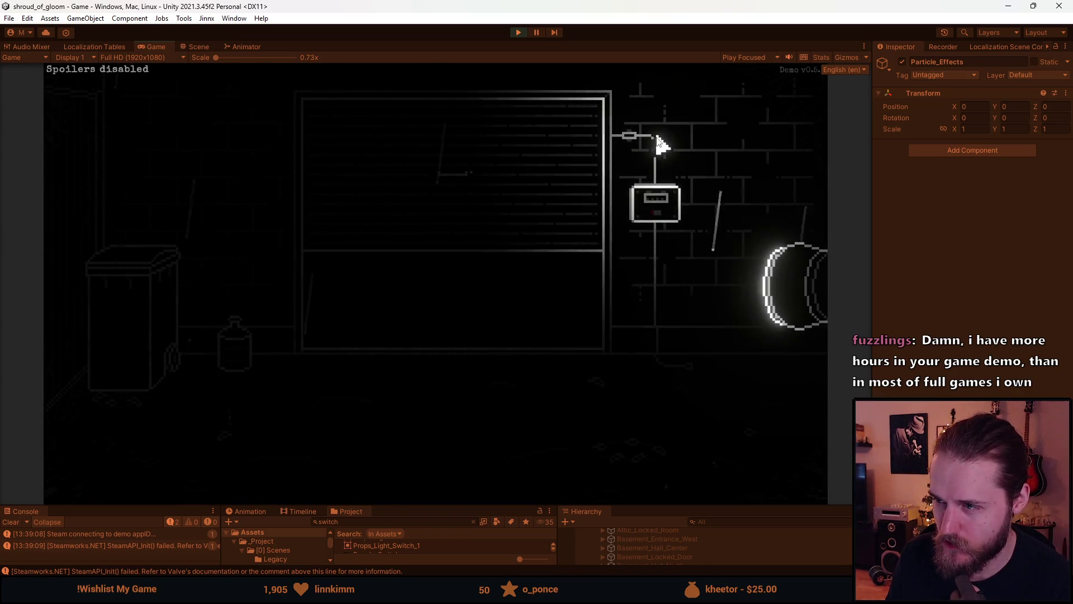
- Walk through the double-door, bench and barrel rooms, then return to the shutter room
{"action": "left_click", "coordinate": [797, 246]}
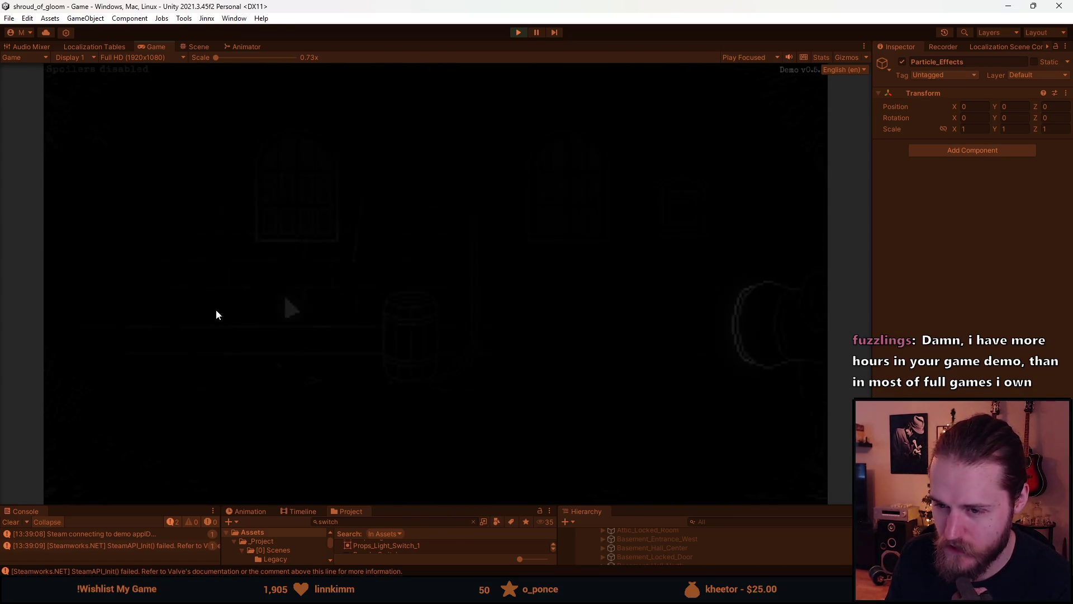
{"action": "left_click", "coordinate": [747, 249]}
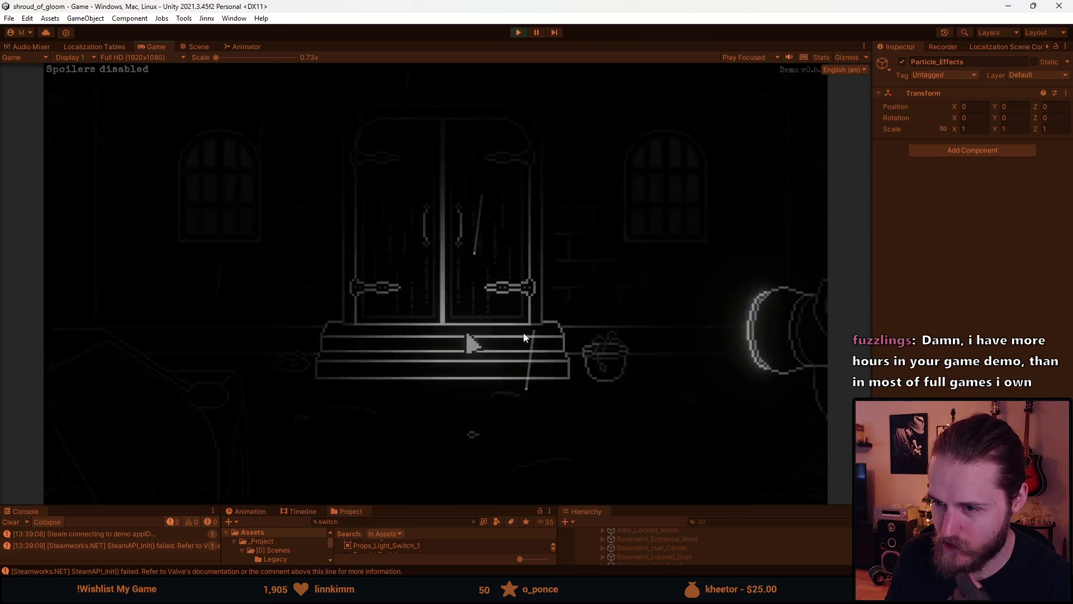
{"action": "left_click", "coordinate": [110, 269]}
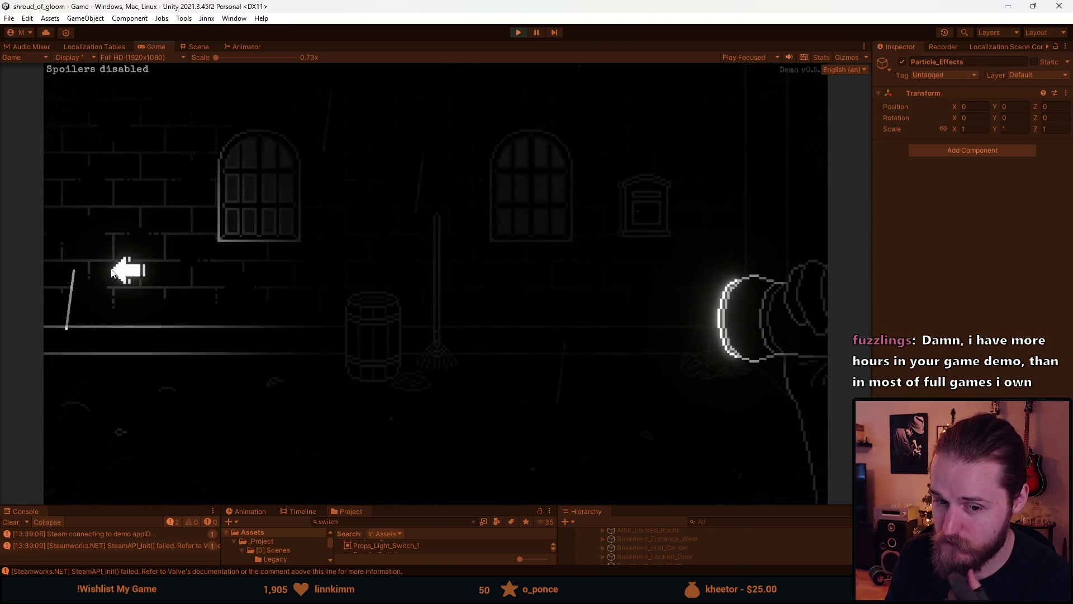
{"action": "left_click", "coordinate": [774, 227]}
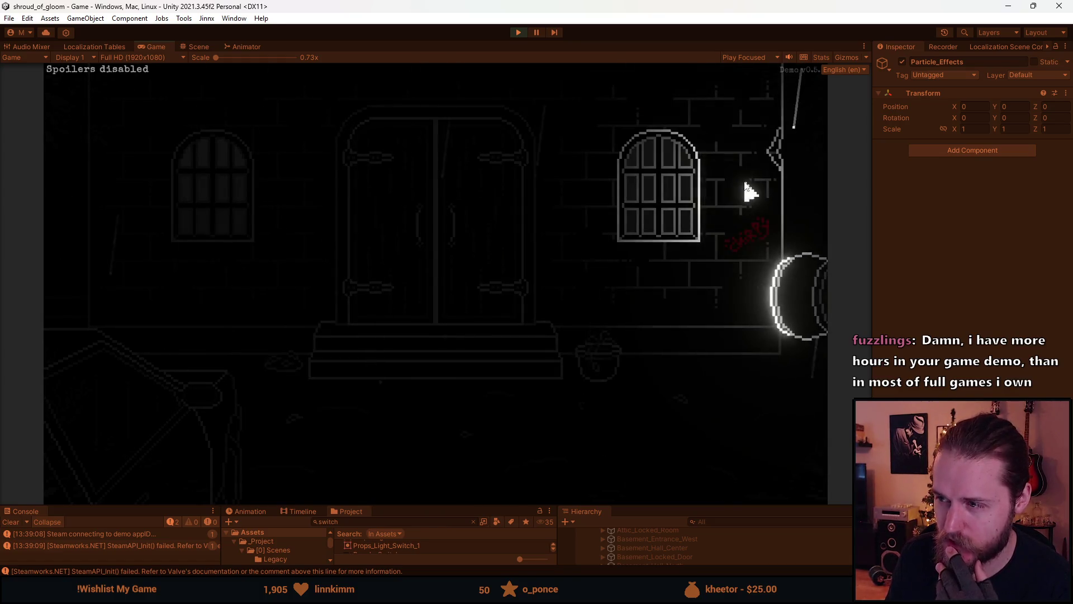
{"action": "left_click", "coordinate": [749, 190]}
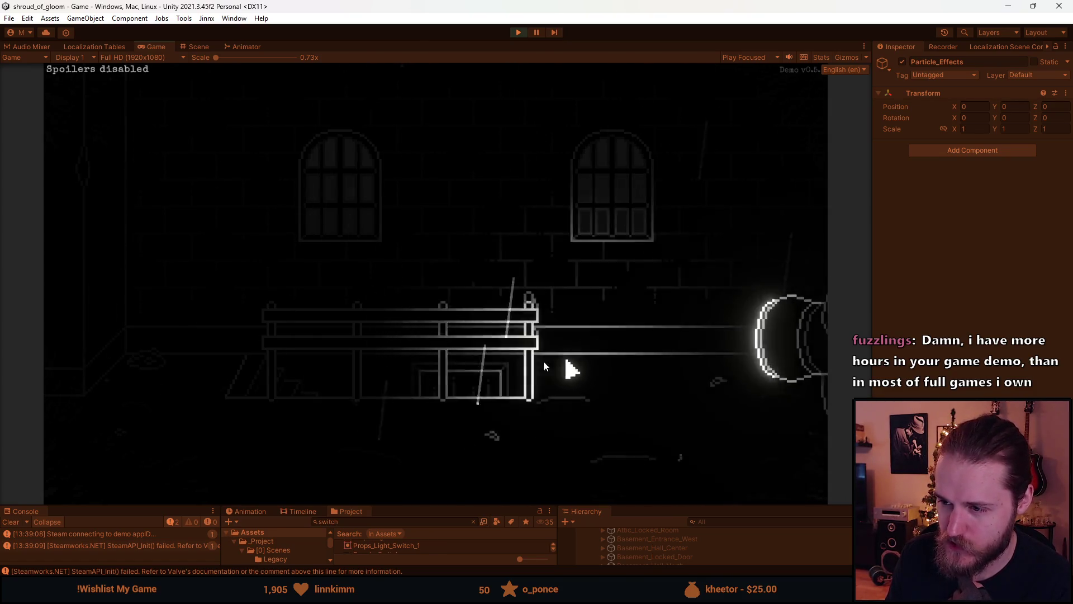
{"action": "left_click", "coordinate": [73, 306]}
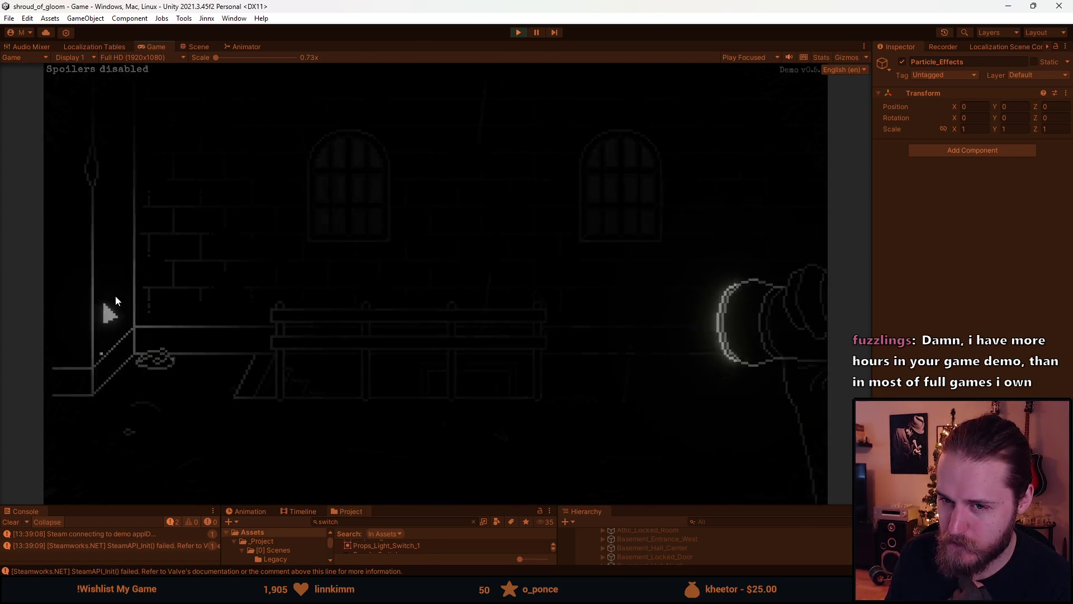
{"action": "left_click", "coordinate": [66, 260]}
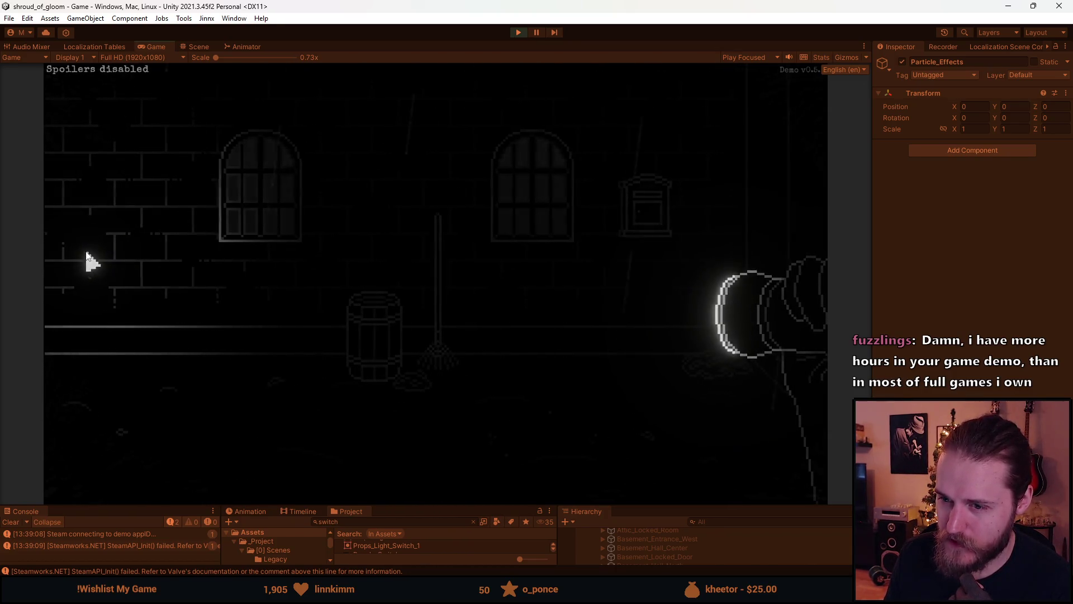
{"action": "left_click", "coordinate": [86, 260]}
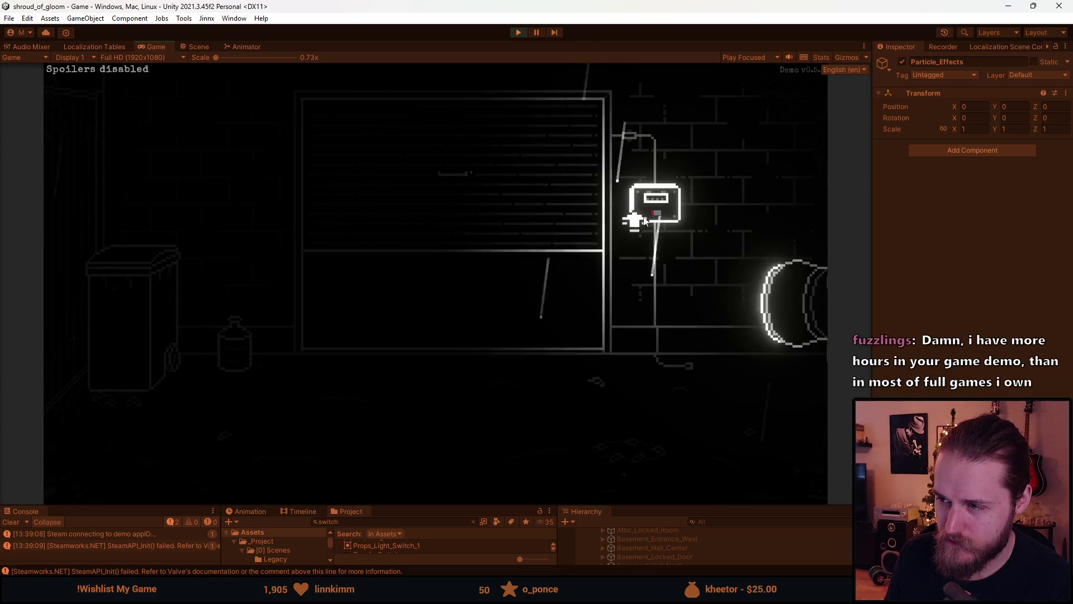
- Recheck the switch panel close-up, back out, then pause and stop the play-test
{"action": "left_click", "coordinate": [637, 217]}
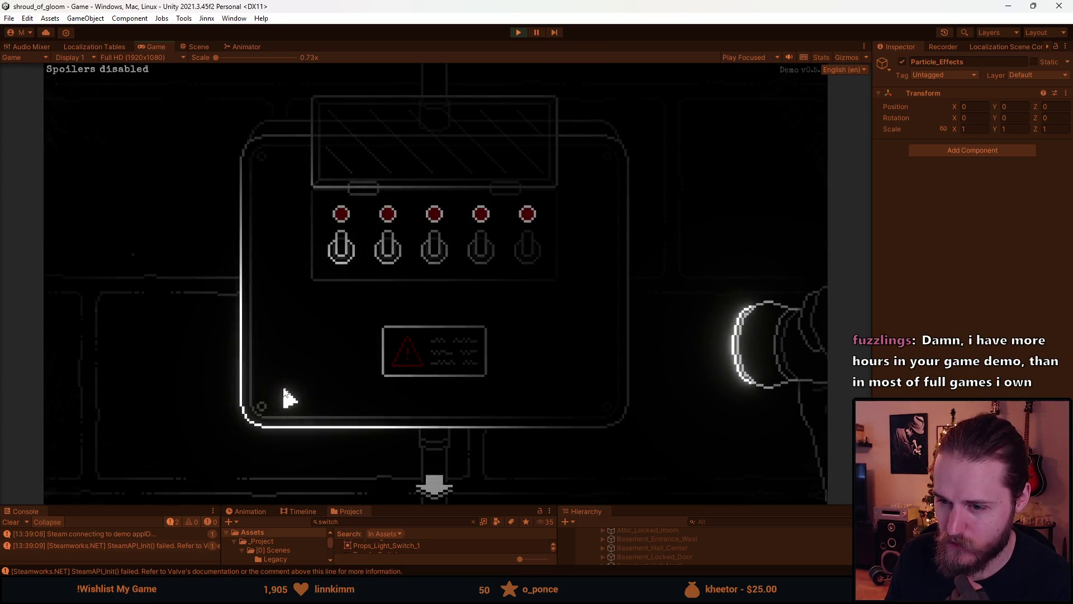
{"action": "left_click", "coordinate": [437, 490]}
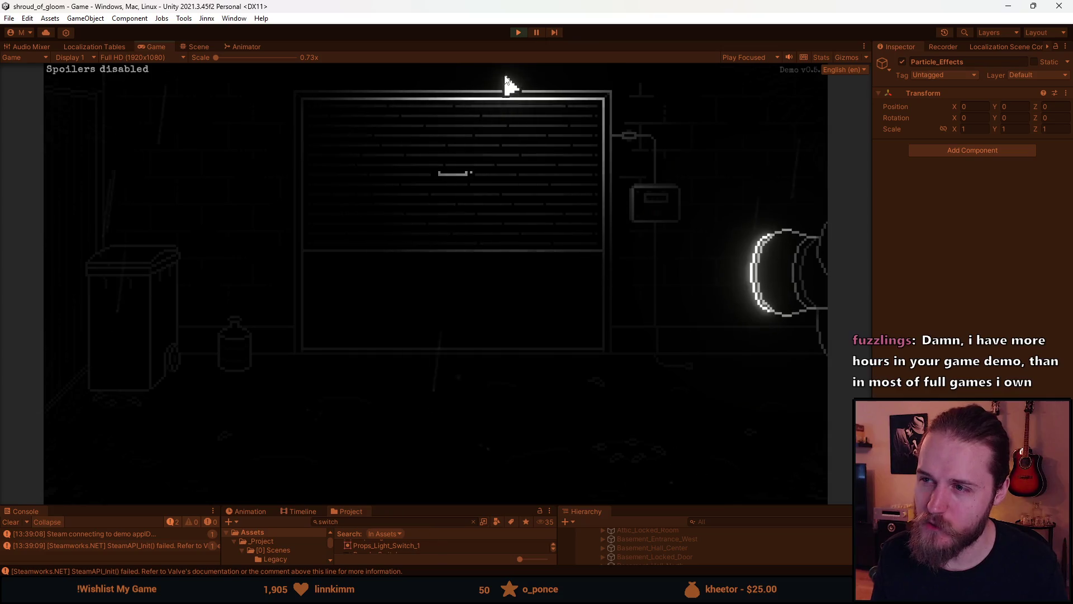
{"action": "key", "text": "Escape"}
{"action": "left_click", "coordinate": [516, 32]}
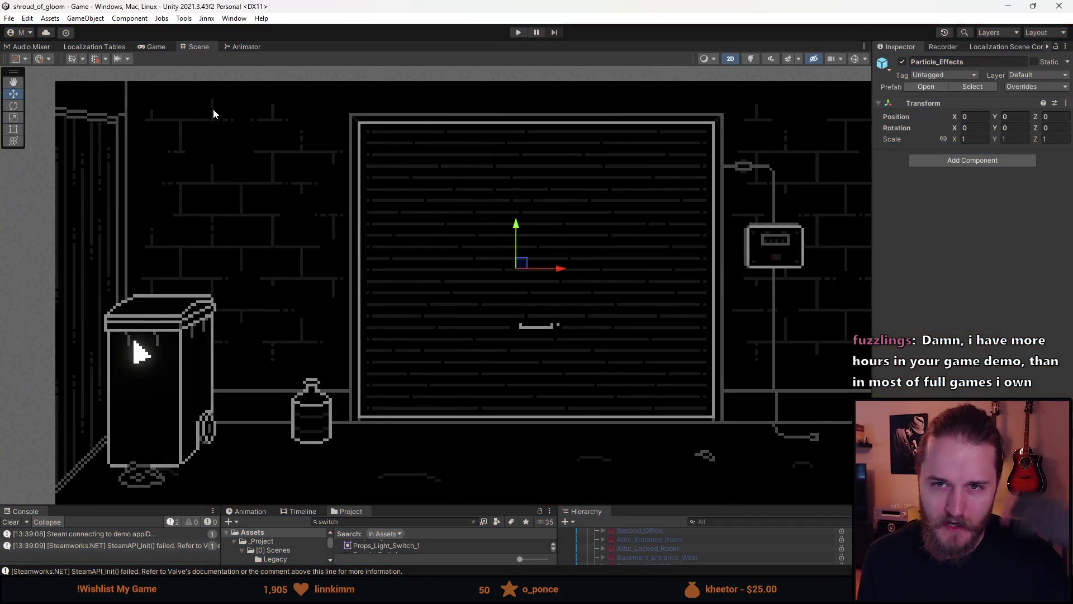
- Zoom and pan the Scene view around the garage room
{"action": "scroll", "coordinate": [372, 274], "scroll_direction": "down", "scroll_amount": 3}
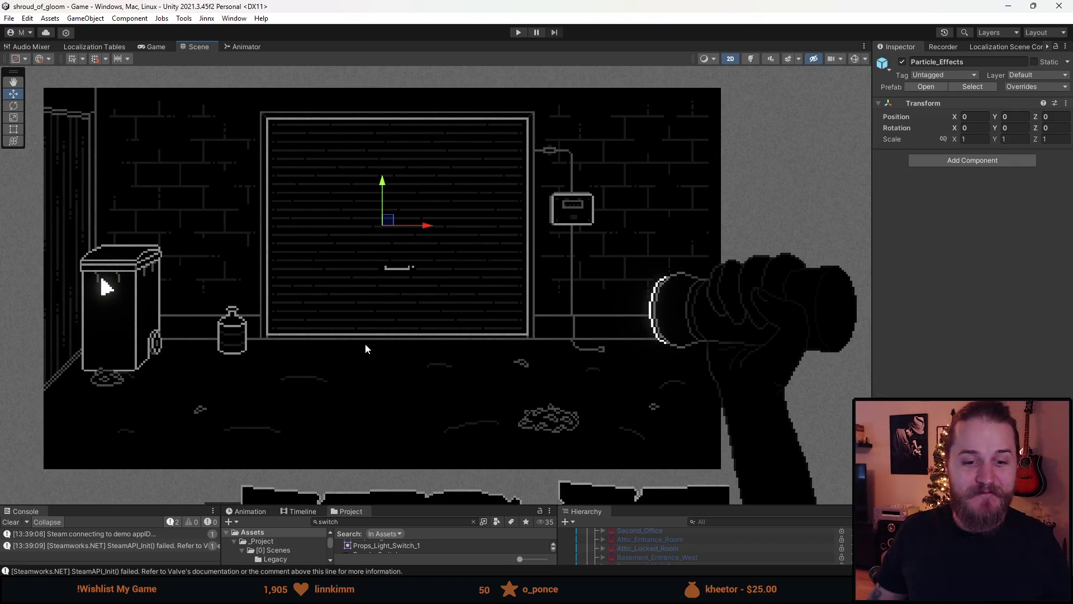
{"action": "mouse_move", "coordinate": [468, 301]}
{"action": "left_mouse_down"}
{"action": "mouse_move", "coordinate": [448, 302]}
{"action": "mouse_move", "coordinate": [453, 314]}
{"action": "left_mouse_up"}
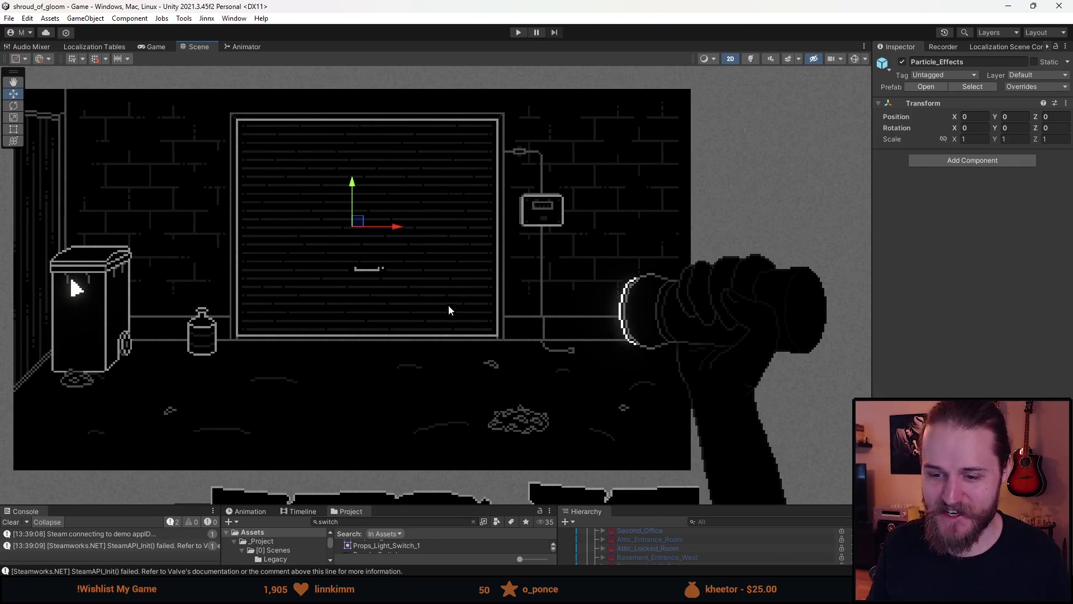
{"action": "mouse_move", "coordinate": [403, 362]}
{"action": "left_mouse_down"}
{"action": "mouse_move", "coordinate": [425, 360]}
{"action": "mouse_move", "coordinate": [438, 381]}
{"action": "left_mouse_up"}
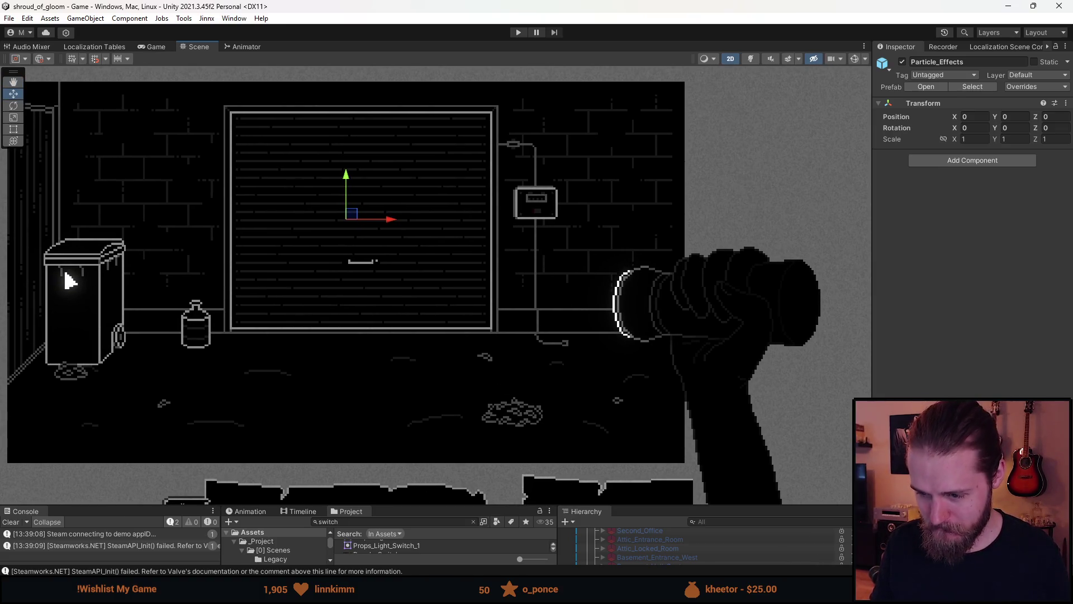
- Raise the panel splitter so the Hierarchy and Project panels are taller
{"action": "mouse_move", "coordinate": [328, 598]}
{"action": "mouse_move", "coordinate": [451, 598]}
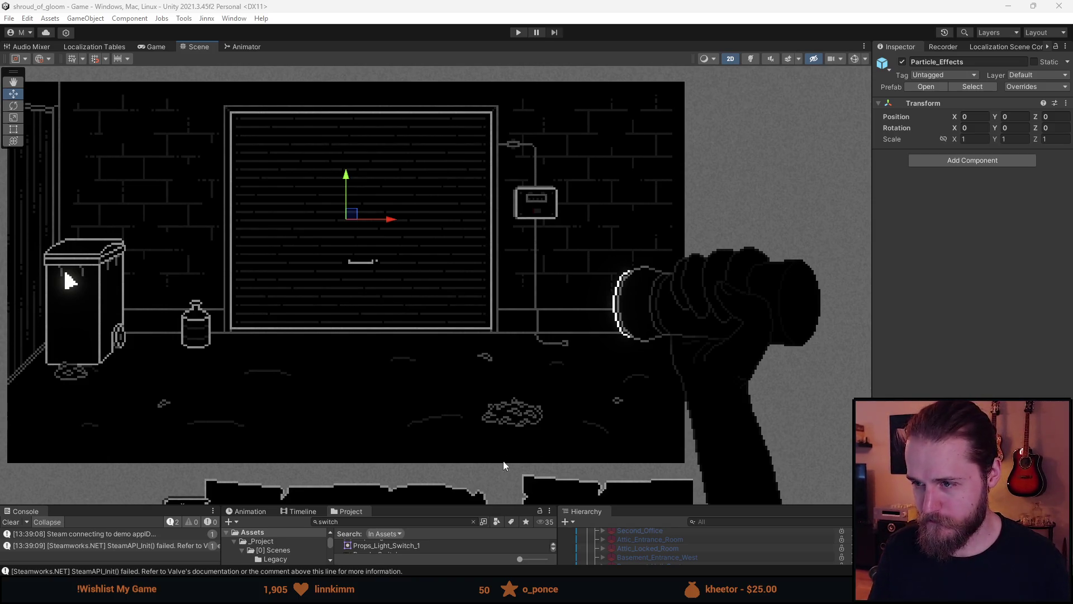
{"action": "left_click_drag", "start_coordinate": [465, 507], "coordinate": [465, 436]}
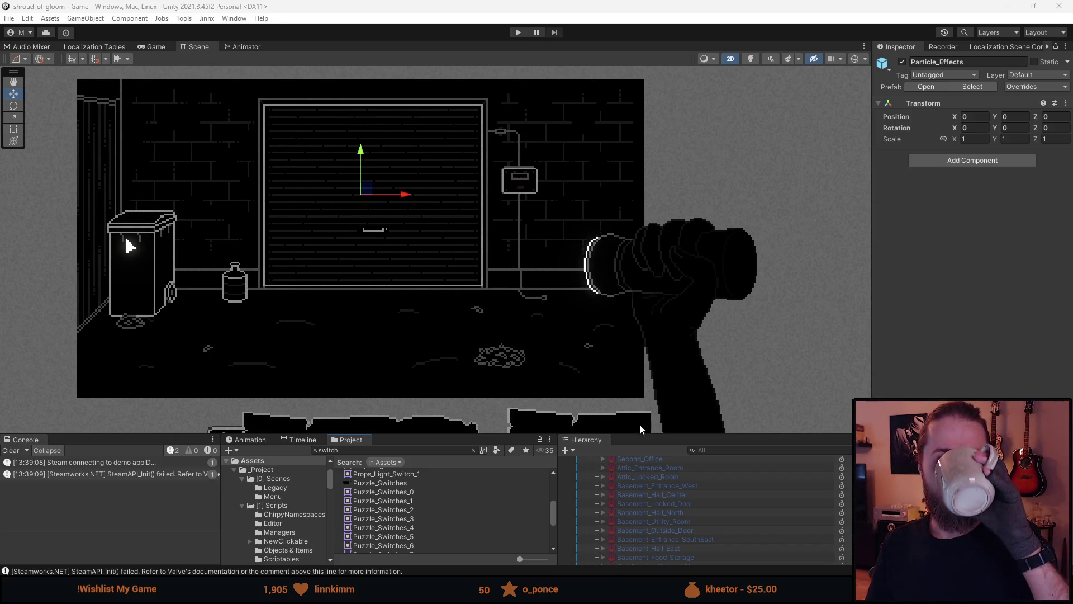
{"action": "left_click_drag", "start_coordinate": [654, 435], "coordinate": [647, 331]}
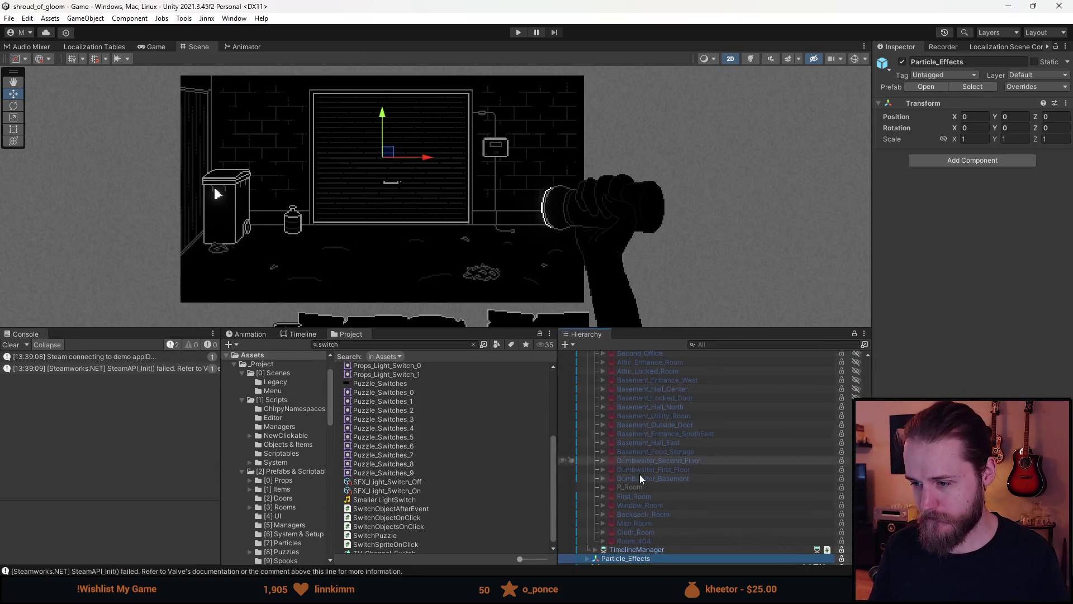
{"action": "scroll", "coordinate": [622, 510], "scroll_direction": "up", "scroll_amount": 8}
{"action": "scroll", "coordinate": [622, 510], "scroll_direction": "up", "scroll_amount": 3}
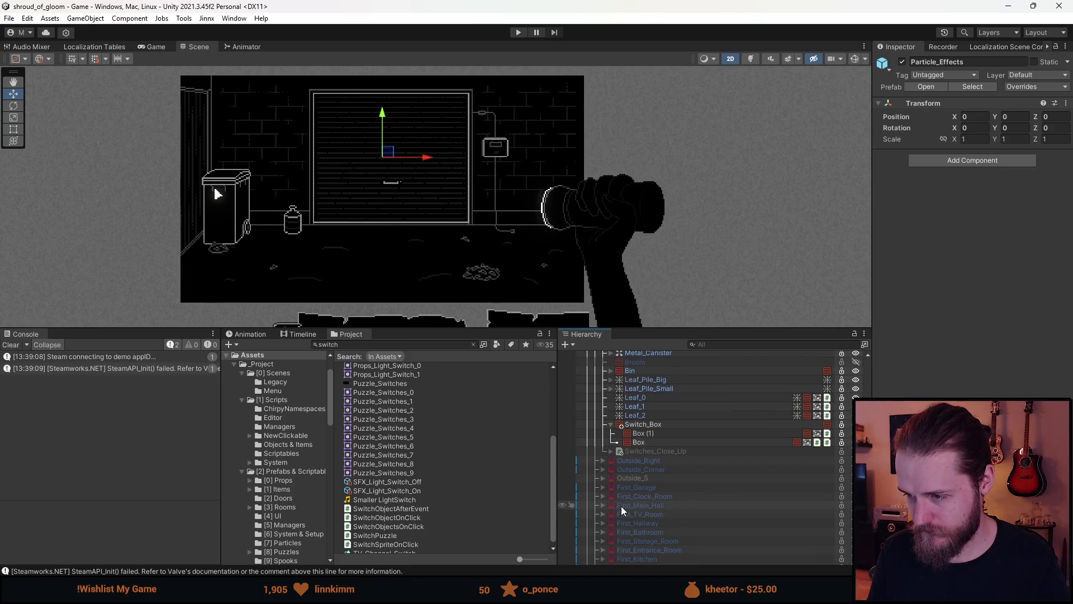
- Select Exit_Right and set its Rect Transform Pos X to -17.5
{"action": "scroll", "coordinate": [603, 484], "scroll_direction": "up", "scroll_amount": 3}
{"action": "scroll", "coordinate": [603, 483], "scroll_direction": "up", "scroll_amount": 2}
{"action": "left_click", "coordinate": [640, 426]}
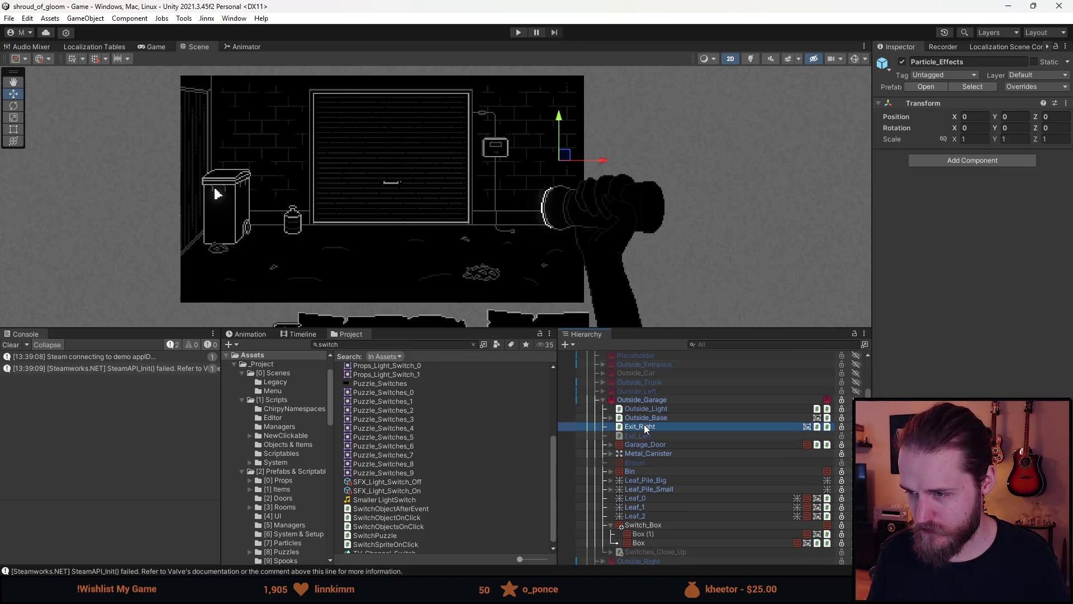
{"action": "left_click", "coordinate": [15, 133]}
{"action": "left_click_drag", "start_coordinate": [440, 202], "coordinate": [431, 234]}
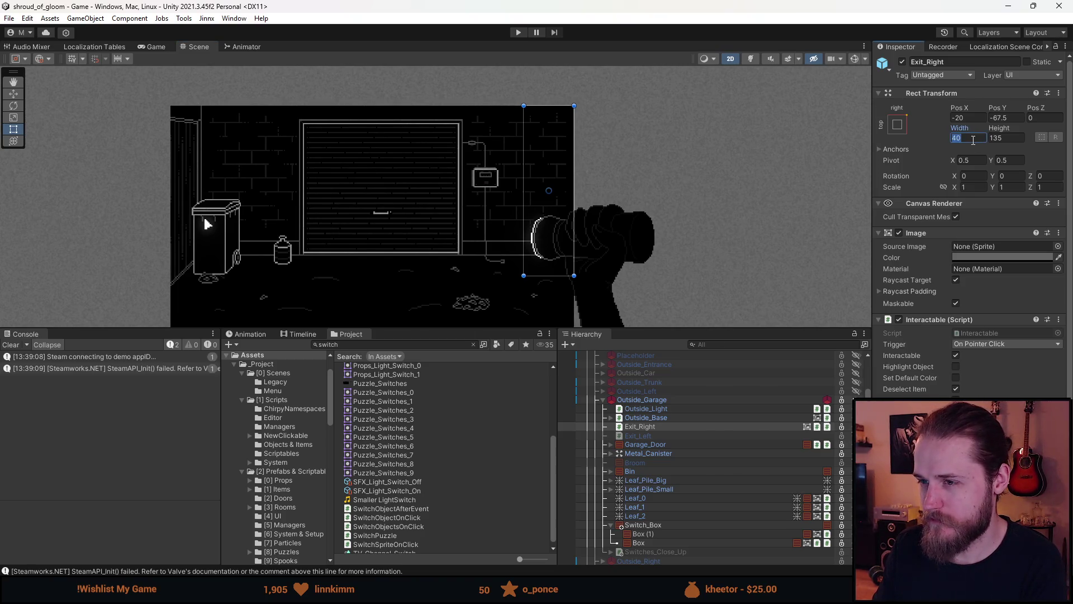
{"action": "type", "text": "35"}
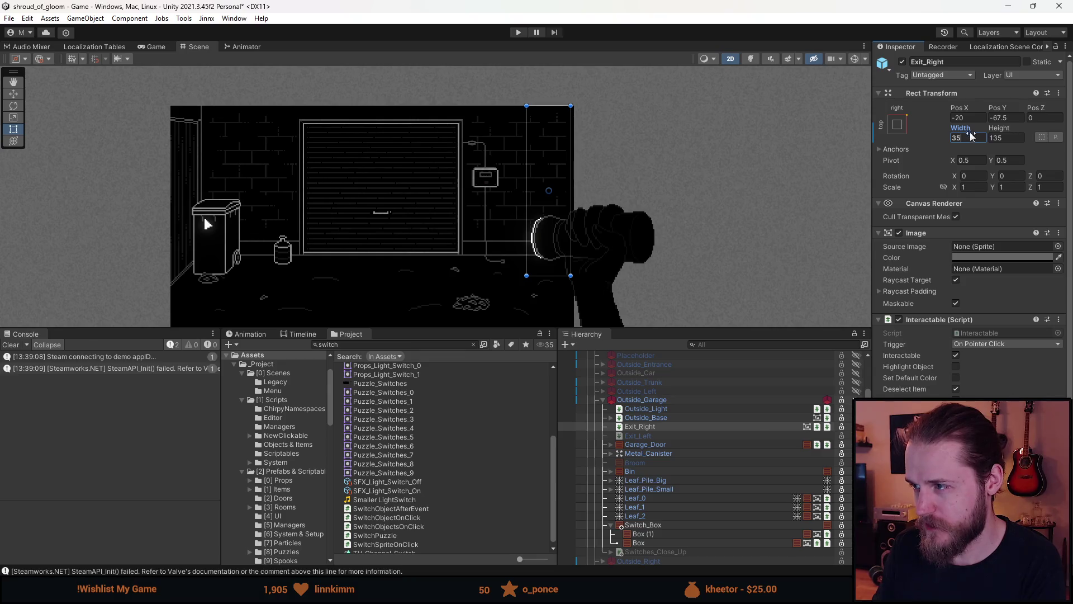
{"action": "type", "text": "5"}
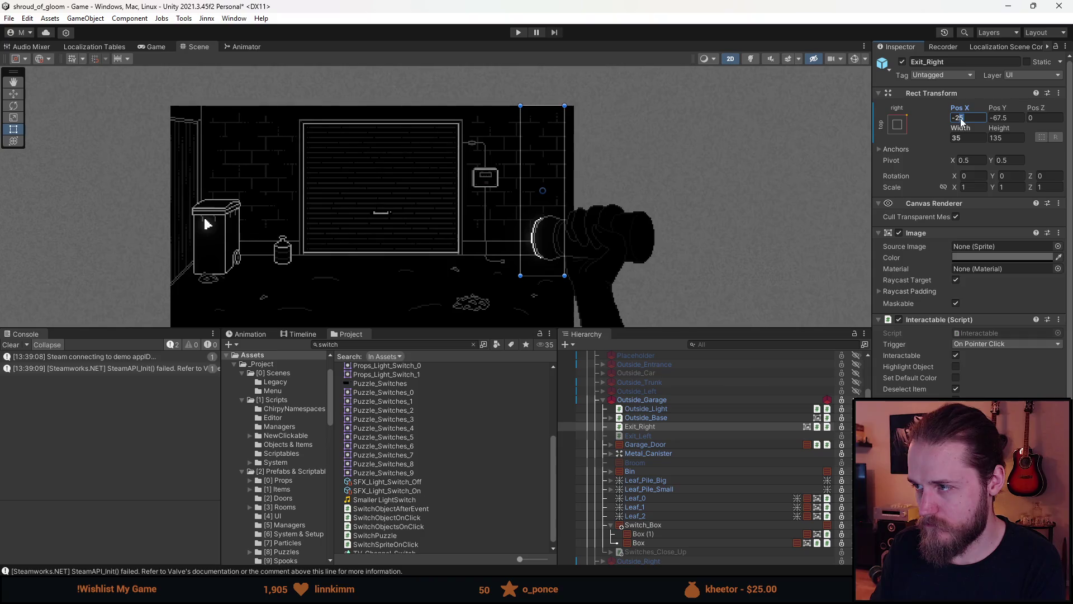
{"action": "type", "text": "30"}
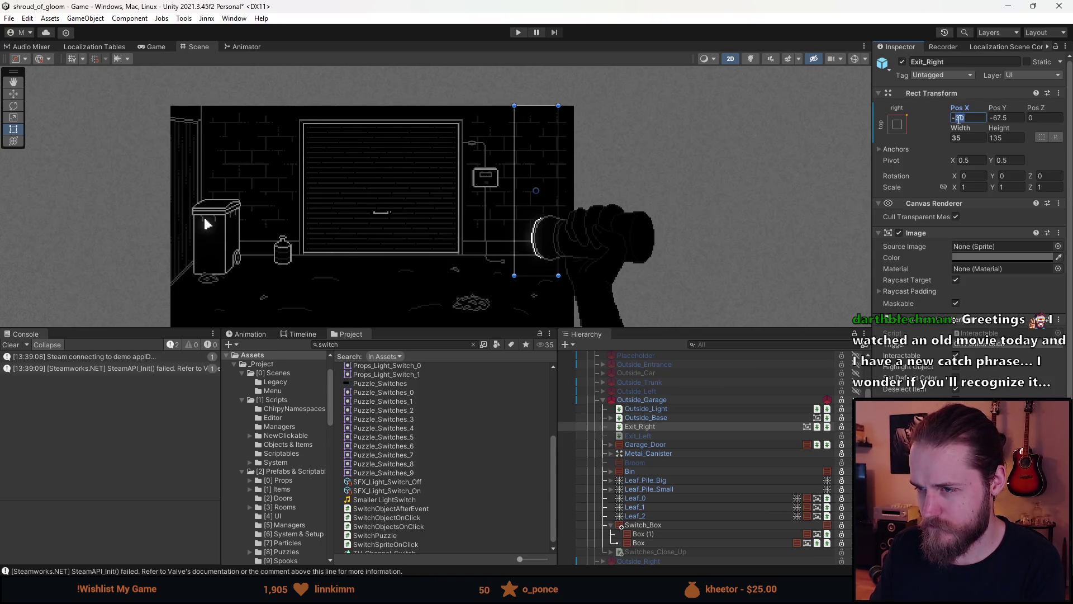
{"action": "type", "text": "20"}
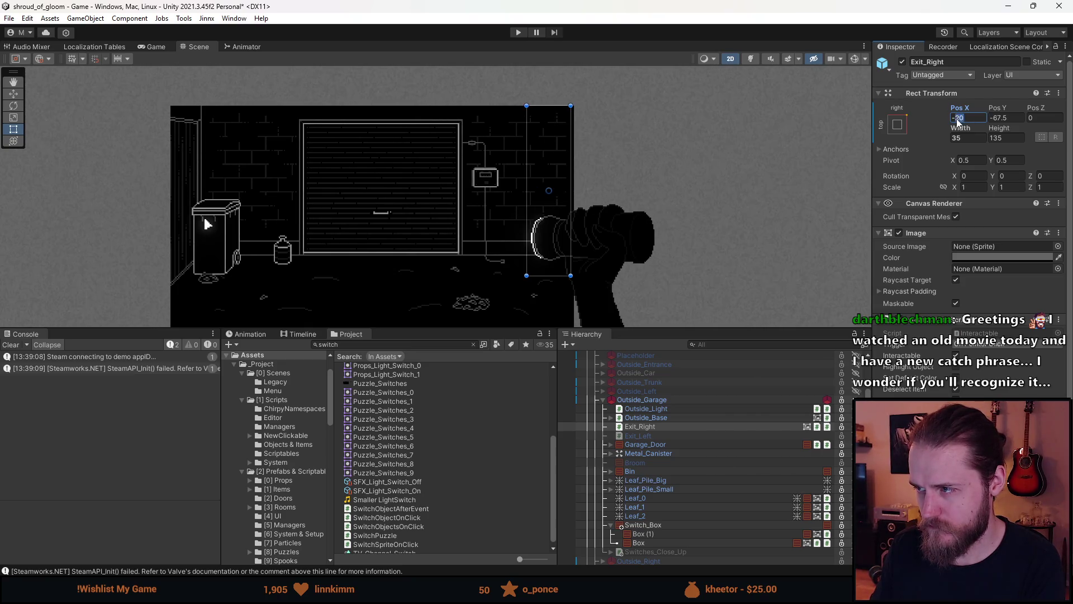
{"action": "type", "text": "15"}
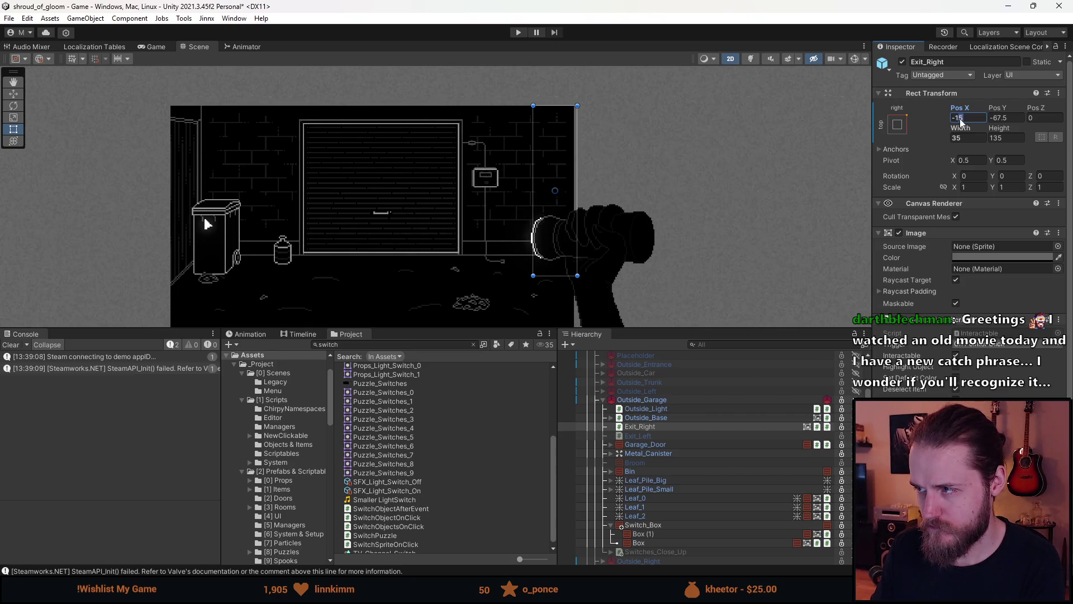
{"action": "type", "text": "18"}
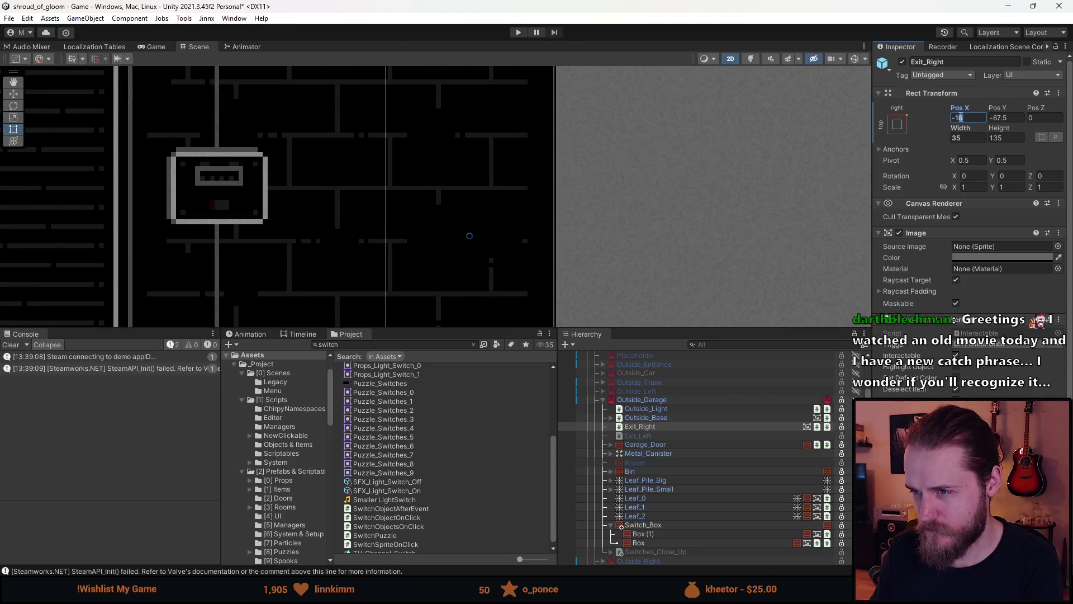
{"action": "type", "text": "17"}
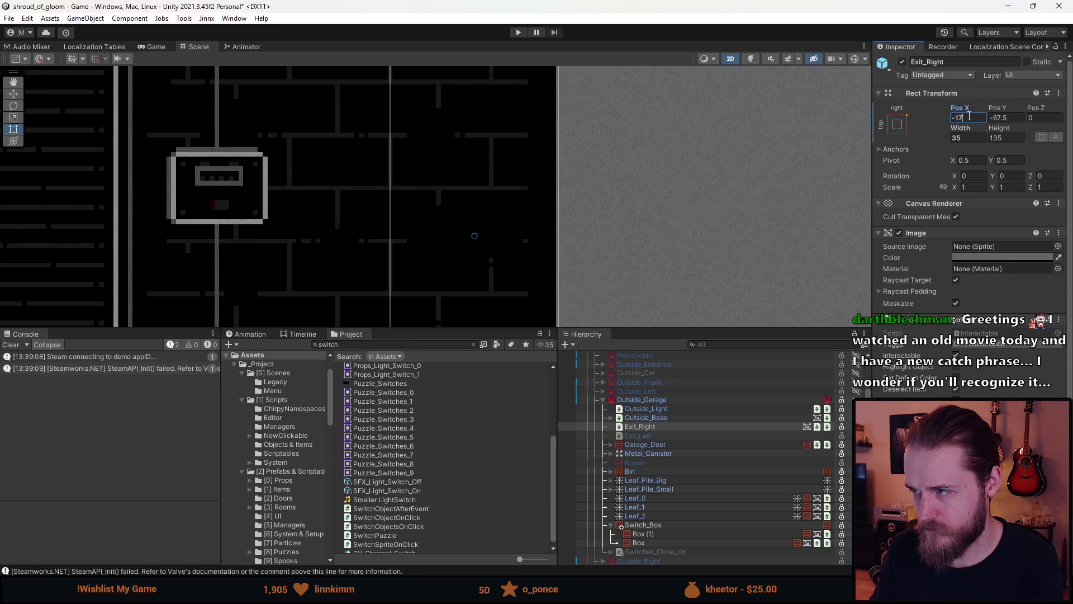
{"action": "type", "text": "5"}
{"action": "scroll", "coordinate": [642, 210], "scroll_direction": "down", "scroll_amount": 5}
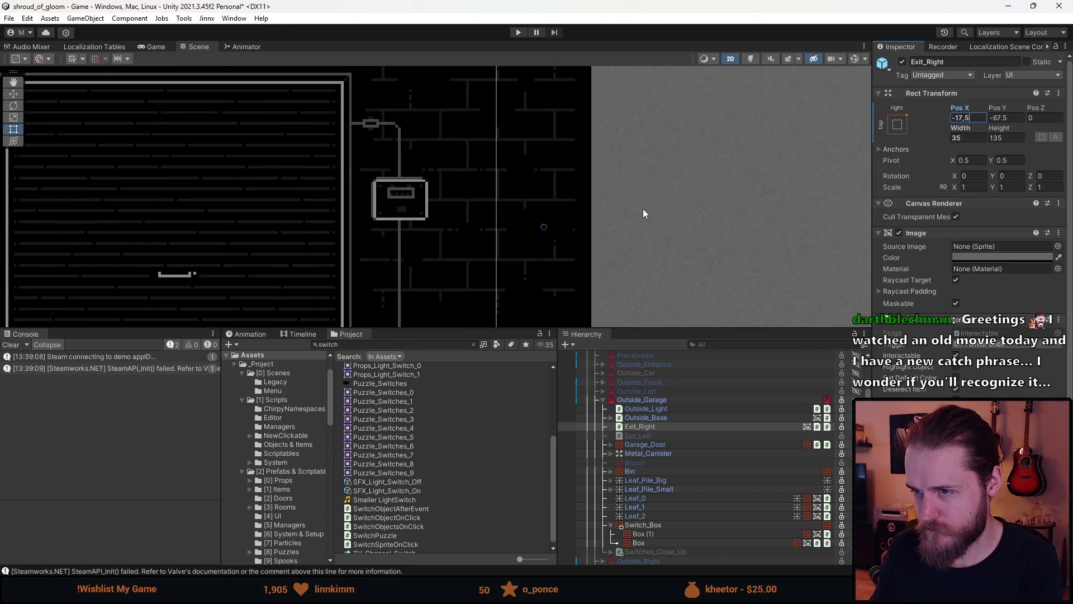
- Start play mode, clear the Console, and drag the Game view taller
{"action": "left_click", "coordinate": [519, 34]}
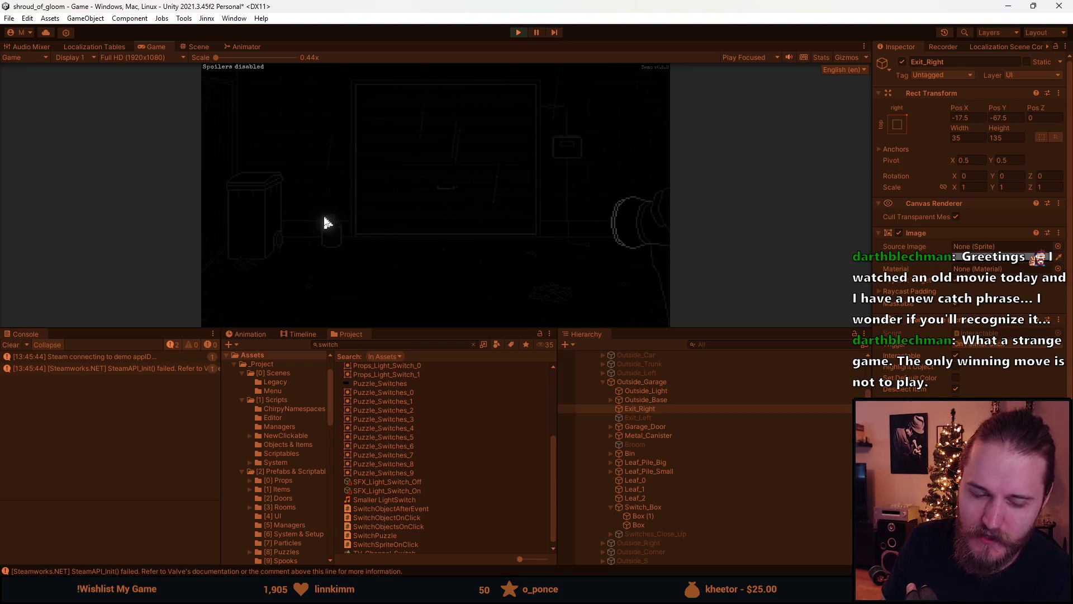
{"action": "left_click", "coordinate": [10, 345]}
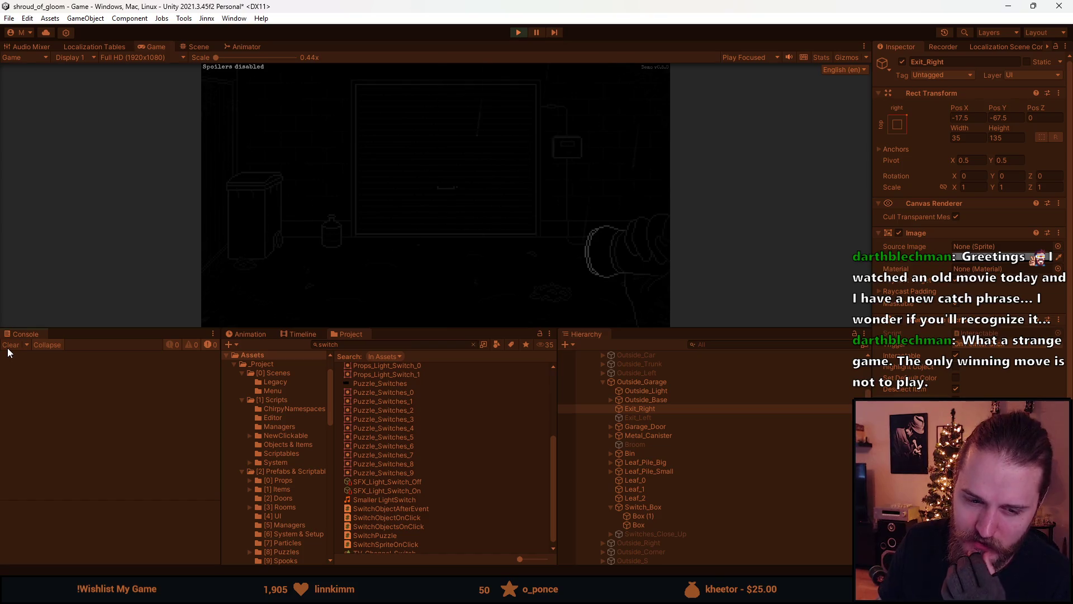
{"action": "left_click_drag", "start_coordinate": [433, 329], "coordinate": [415, 492]}
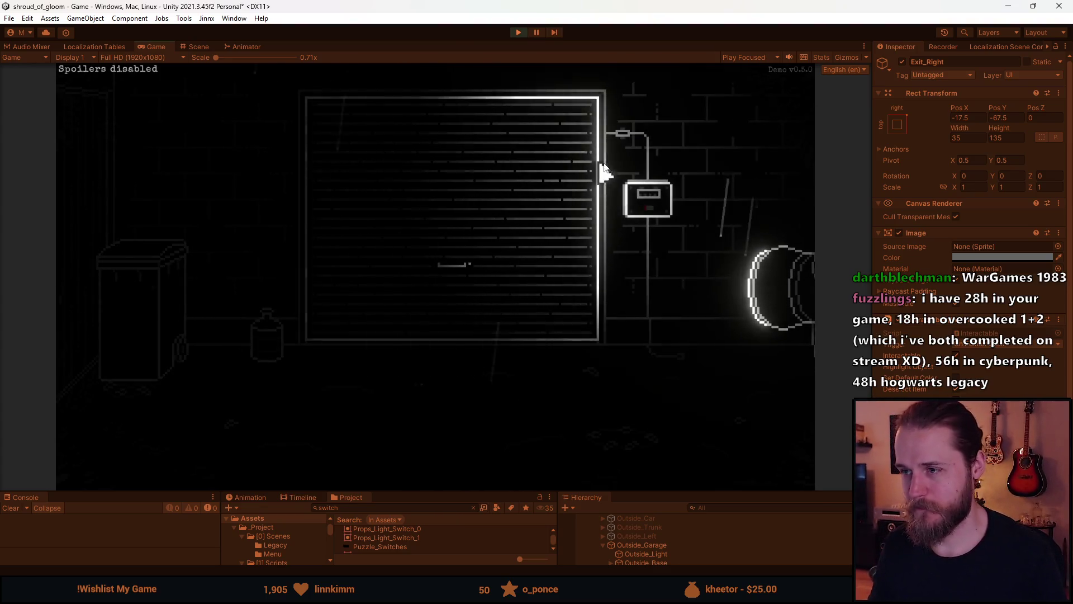
- Open the wall fuse box close-up and flip the third, fourth and fifth switches
{"action": "left_click", "coordinate": [647, 199]}
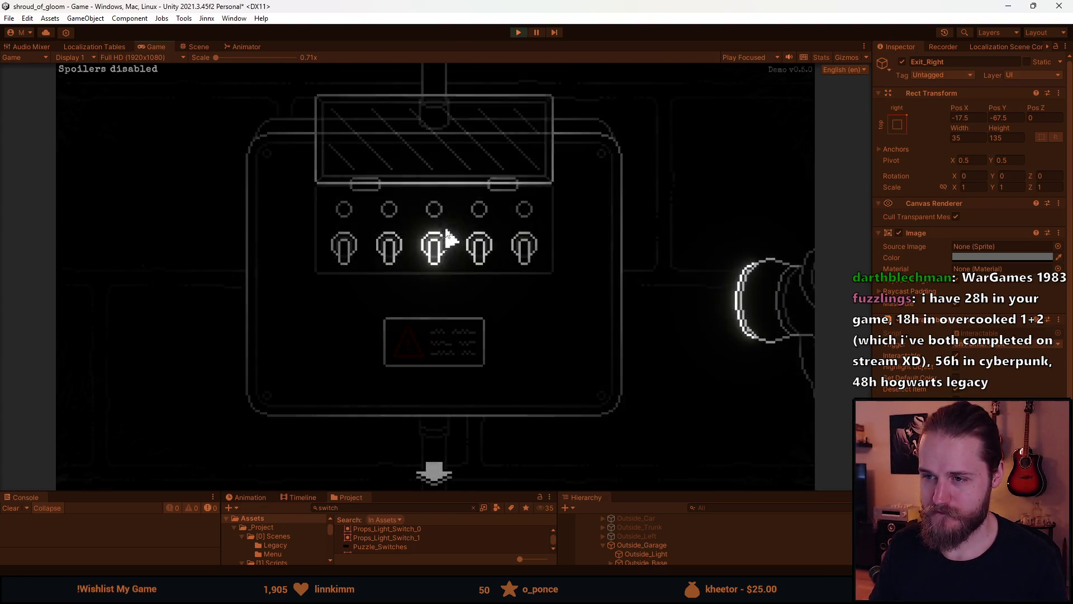
{"action": "left_click", "coordinate": [447, 237]}
{"action": "left_click", "coordinate": [432, 254]}
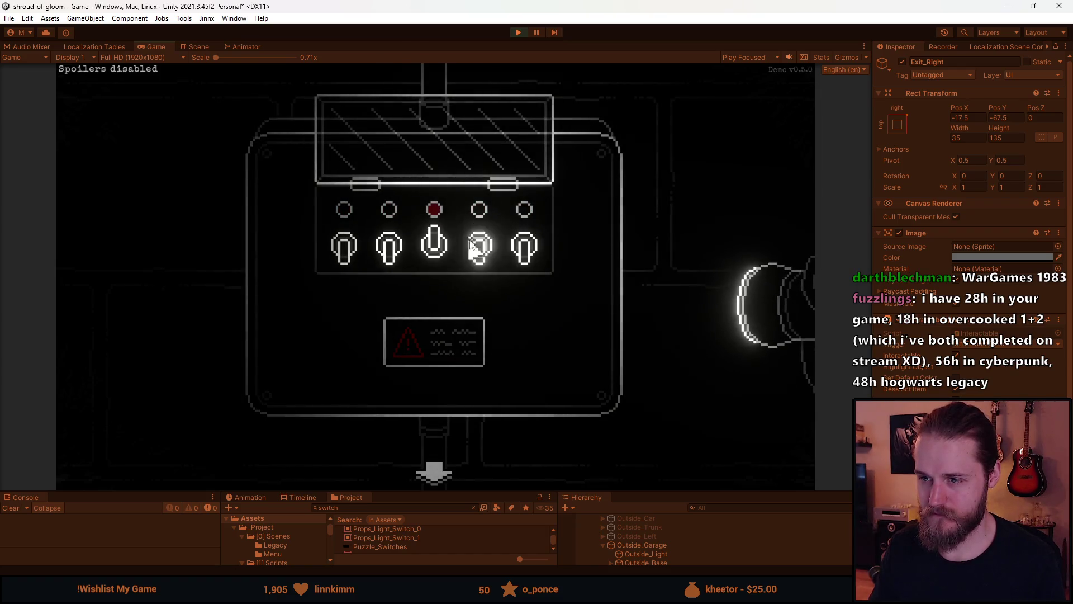
{"action": "left_click", "coordinate": [468, 241]}
{"action": "left_click", "coordinate": [521, 257]}
- Flip the remaining switches until all five are lit, then leave and reopen the fuse box
{"action": "left_click", "coordinate": [433, 248]}
{"action": "left_click", "coordinate": [479, 249]}
{"action": "left_click", "coordinate": [524, 249]}
{"action": "left_click", "coordinate": [389, 249]}
{"action": "left_click", "coordinate": [344, 248]}
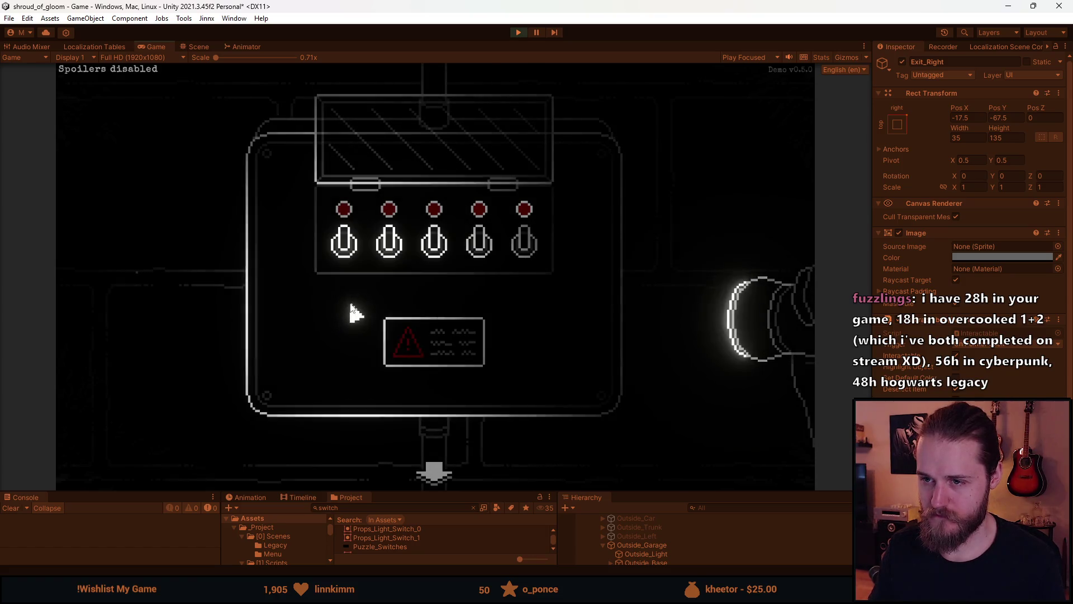
{"action": "left_click", "coordinate": [431, 468]}
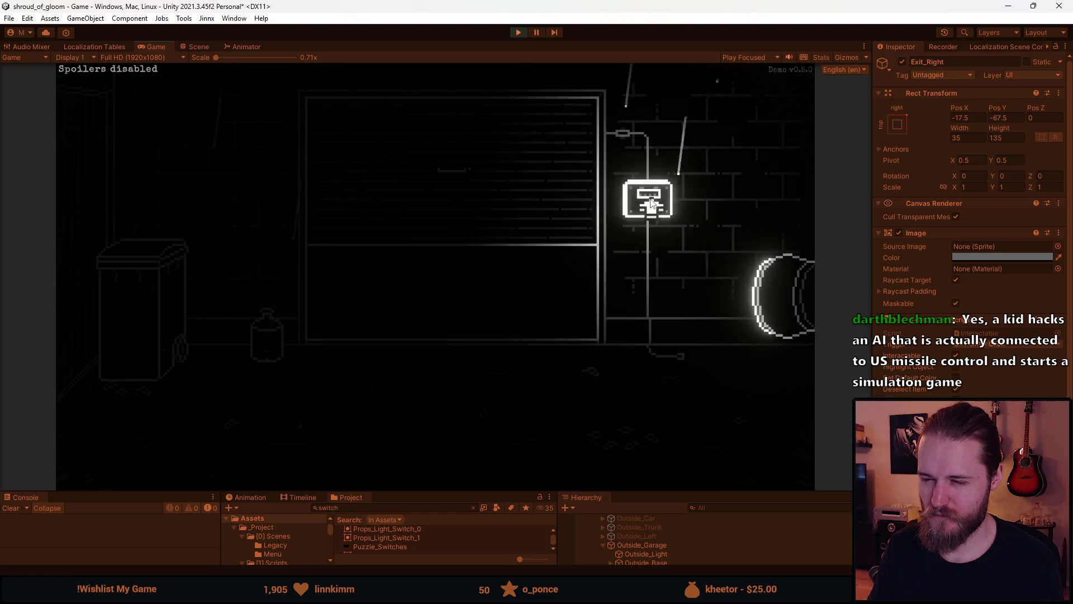
{"action": "left_click", "coordinate": [650, 199]}
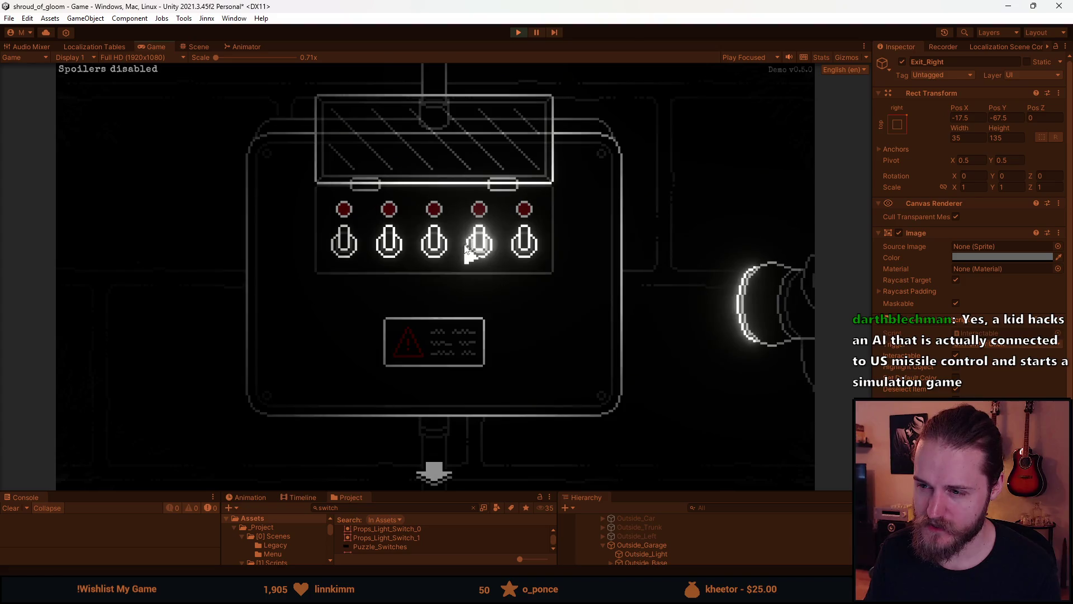
{"action": "left_click", "coordinate": [433, 471]}
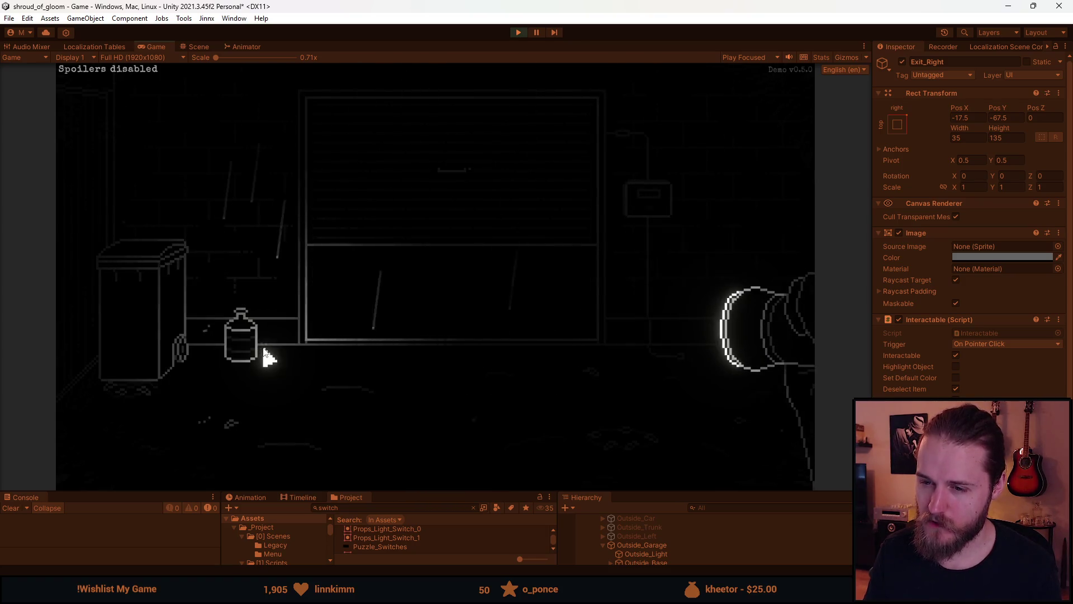
{"action": "left_click", "coordinate": [659, 198]}
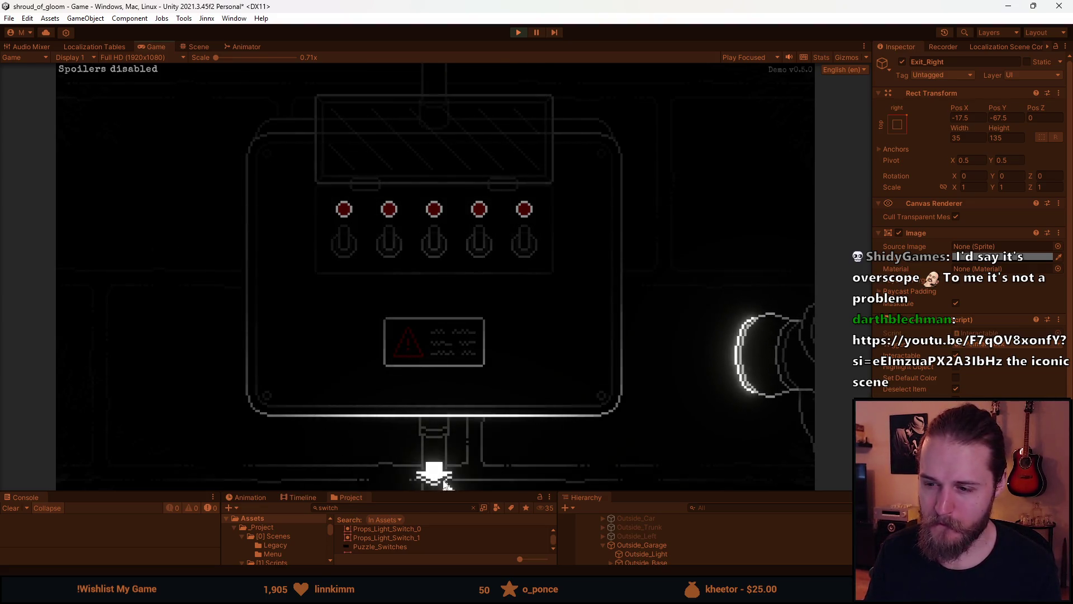
{"action": "left_click", "coordinate": [434, 472]}
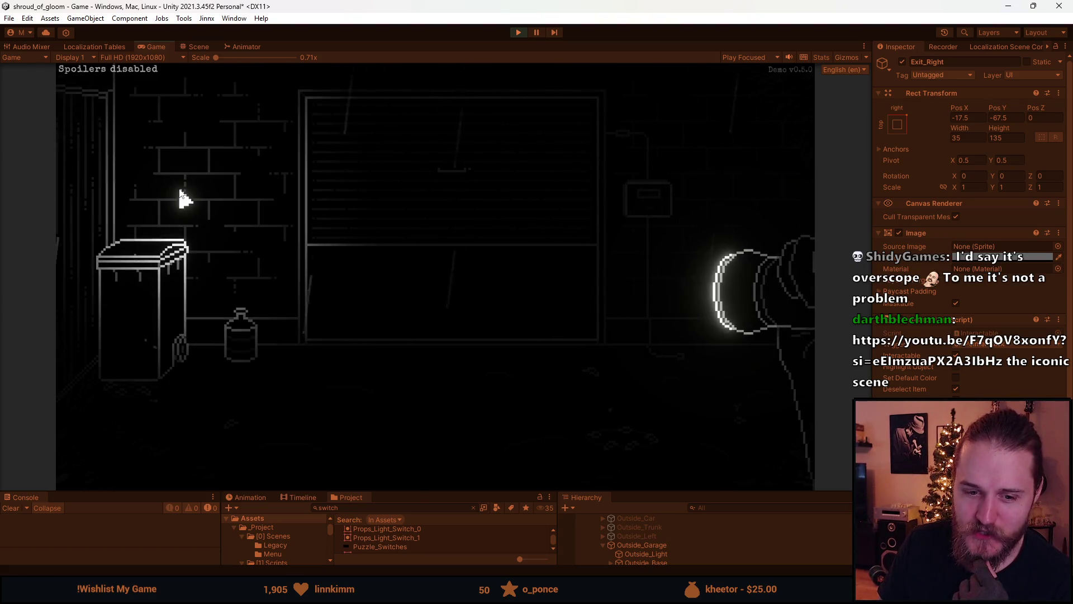
{"action": "left_click", "coordinate": [663, 200]}
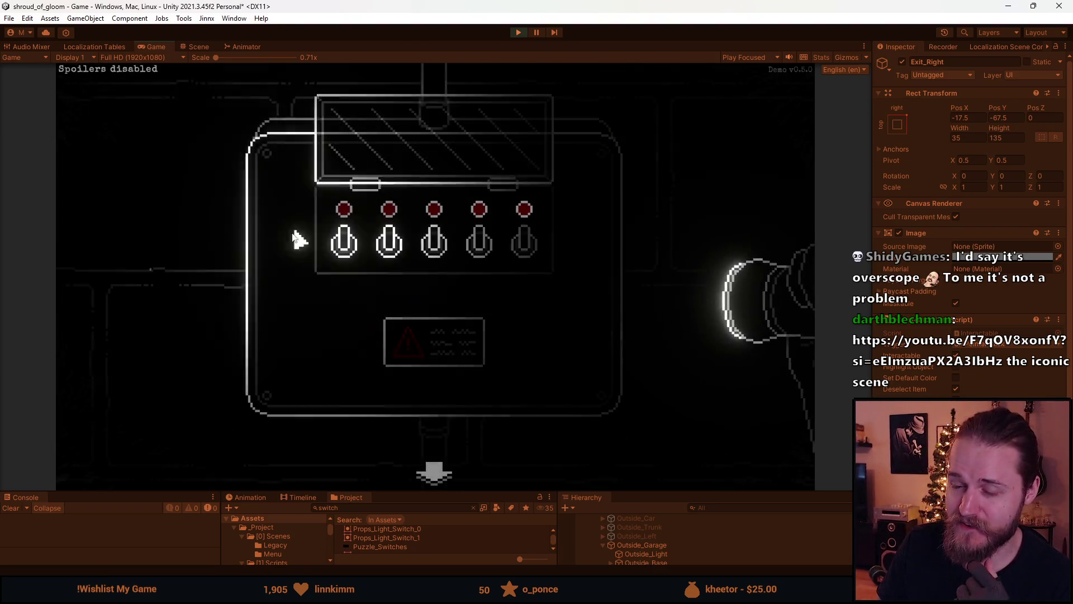
{"action": "left_click", "coordinate": [439, 467]}
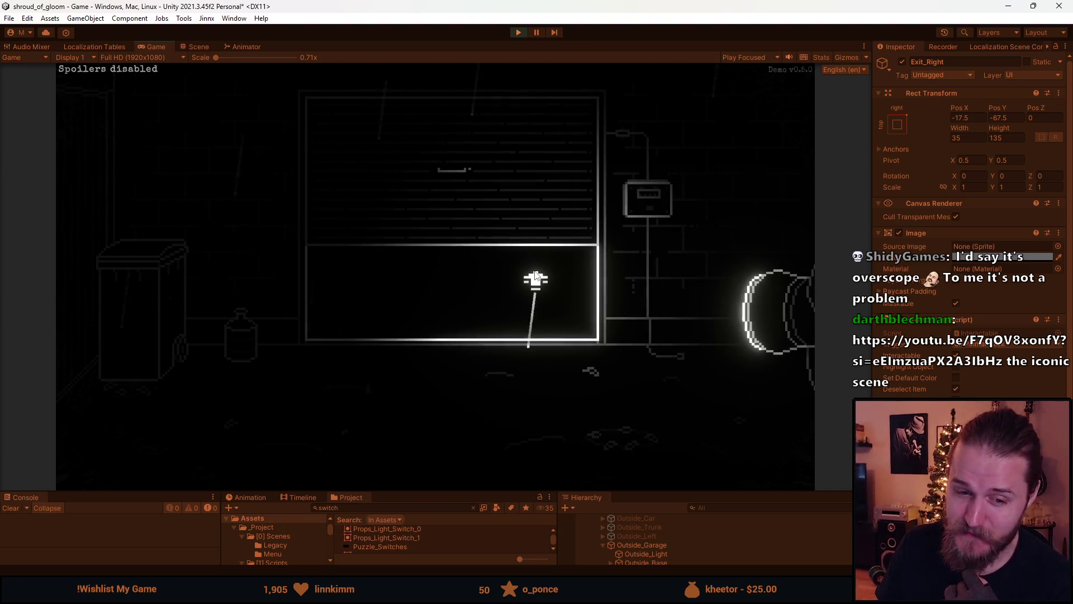
{"action": "left_click", "coordinate": [644, 196]}
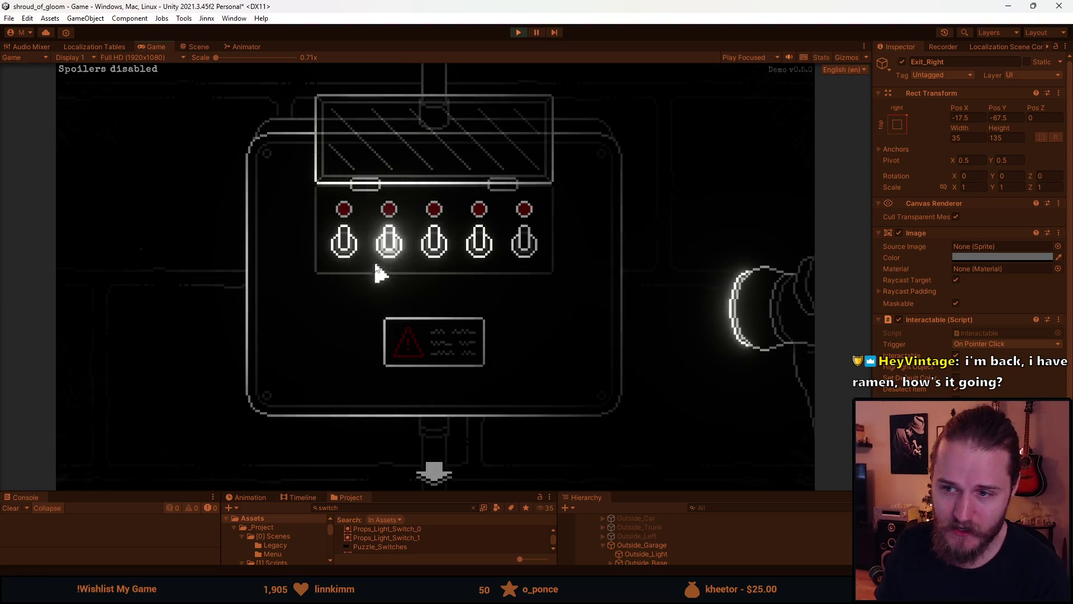
- Back out to the garage wall and reopen the fuse box close-up several times, ending inside it
{"action": "right_click", "coordinate": [349, 252]}
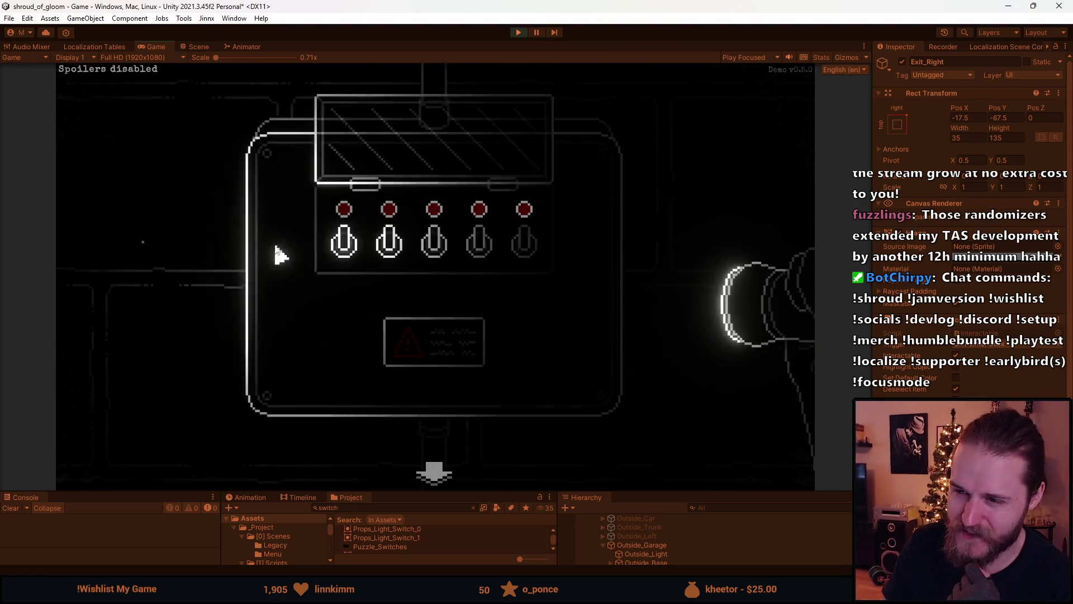
{"action": "right_click", "coordinate": [380, 252]}
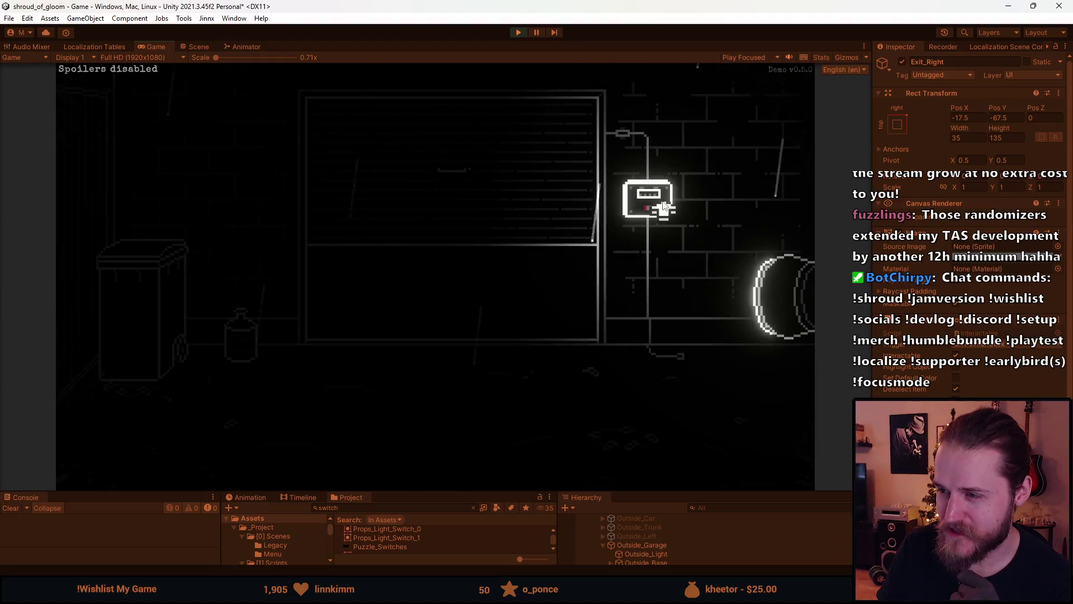
{"action": "left_click", "coordinate": [656, 205]}
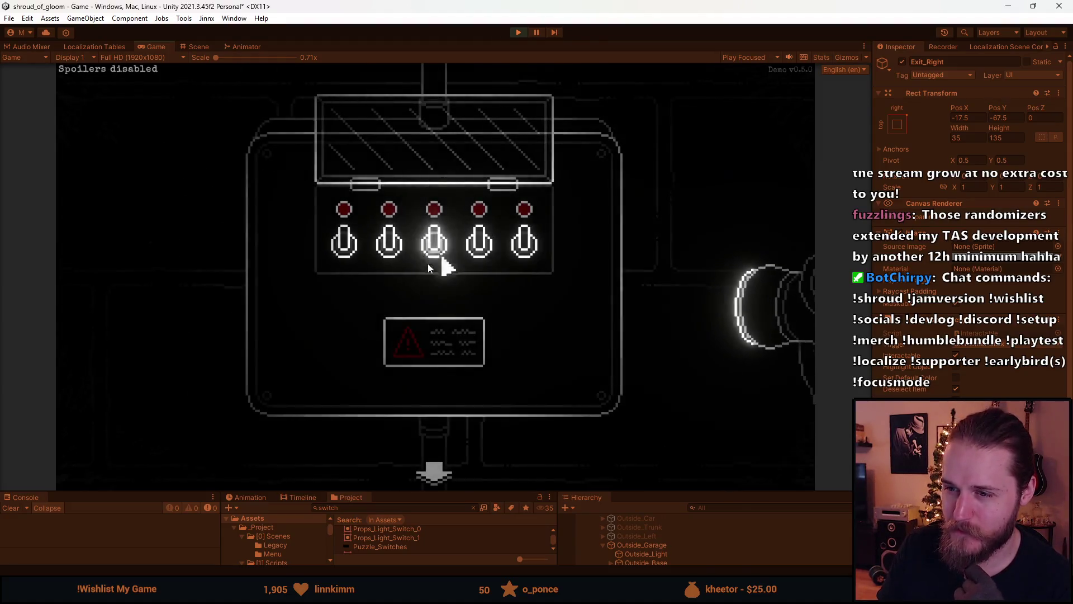
{"action": "left_click", "coordinate": [432, 469]}
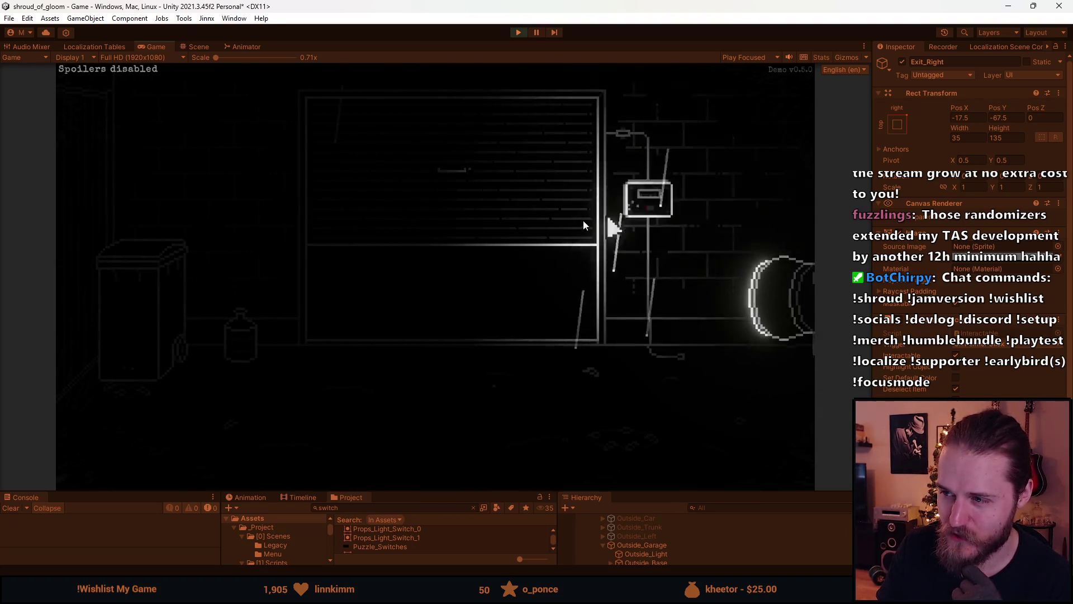
{"action": "left_click", "coordinate": [609, 210]}
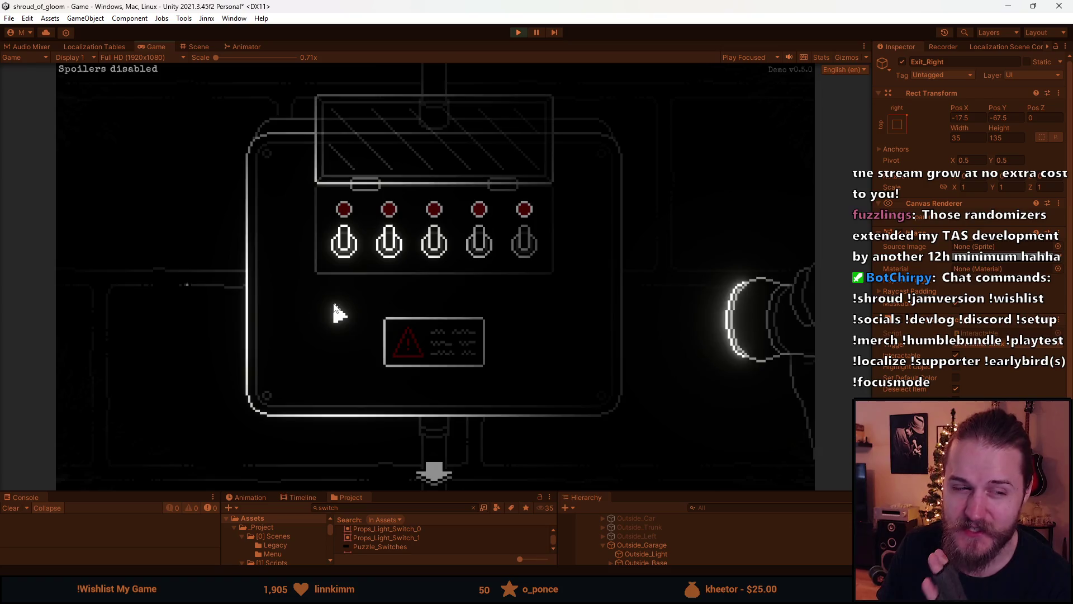
{"action": "left_click", "coordinate": [455, 460]}
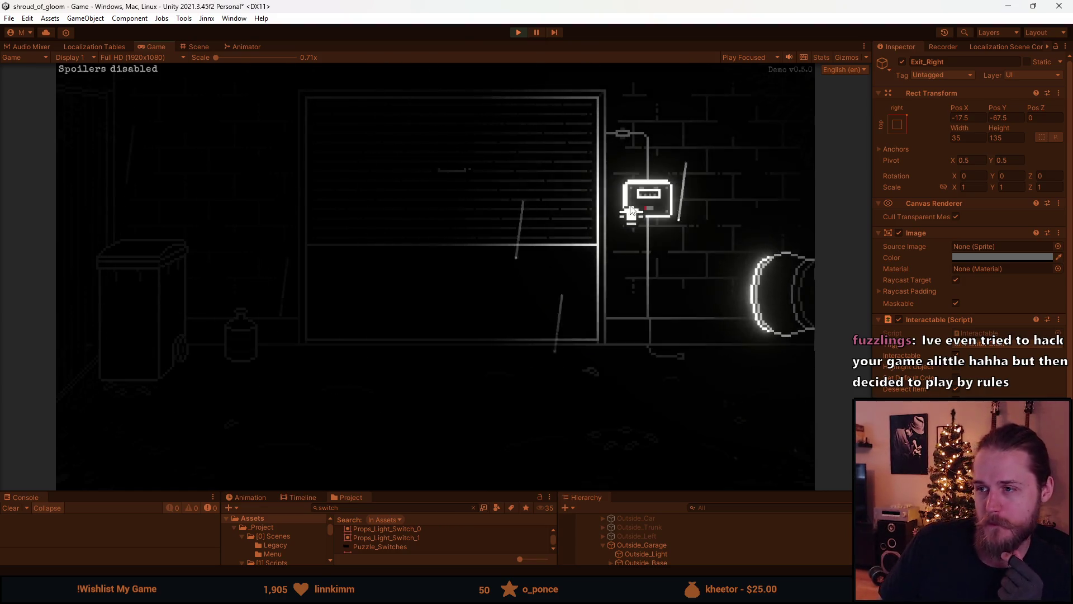
{"action": "left_click", "coordinate": [630, 205]}
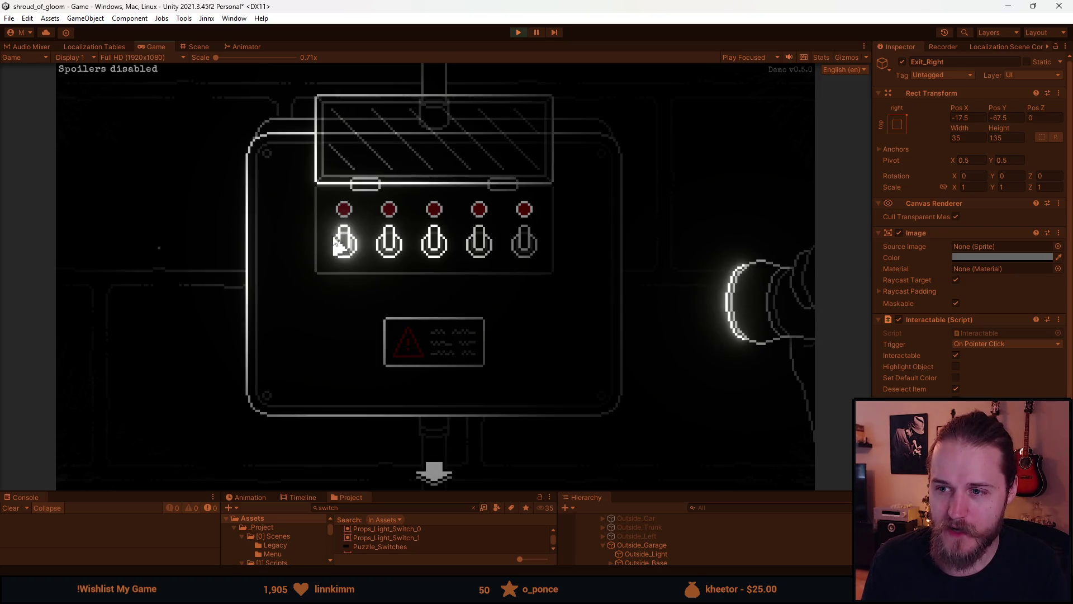
- Toggle a fuse switch so the leftmost switch goes dark
{"action": "left_click", "coordinate": [391, 246]}
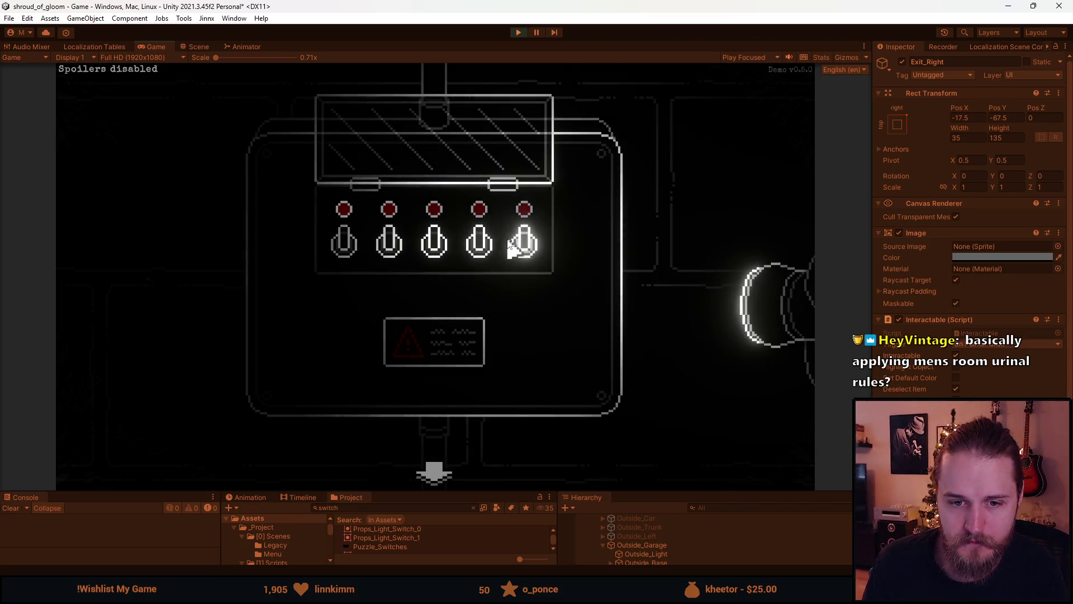
- Click the exit area to leave the fuse box close-up
{"action": "left_click", "coordinate": [252, 262]}
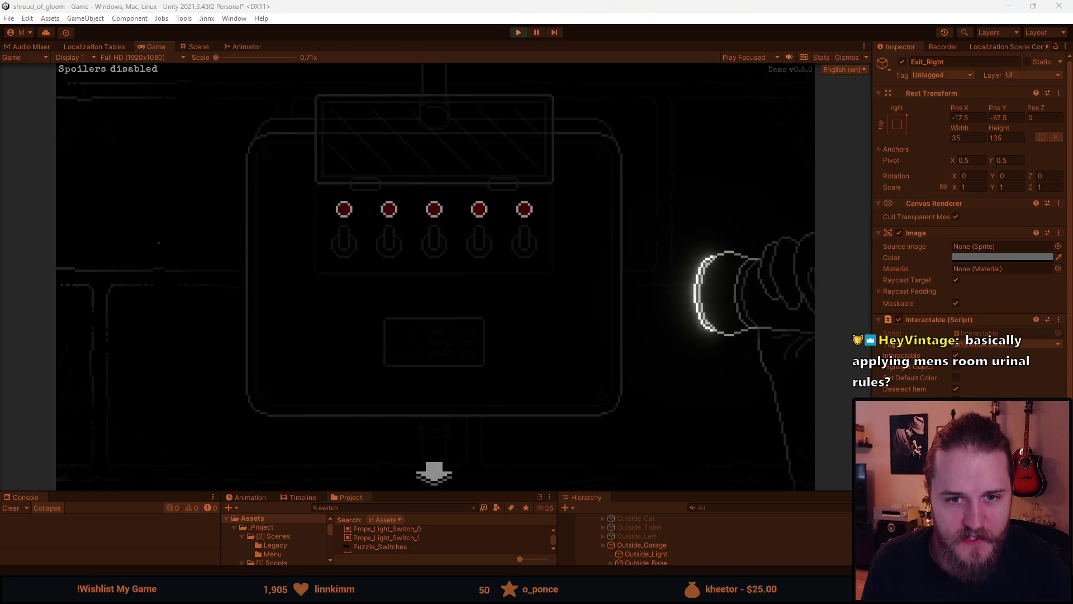
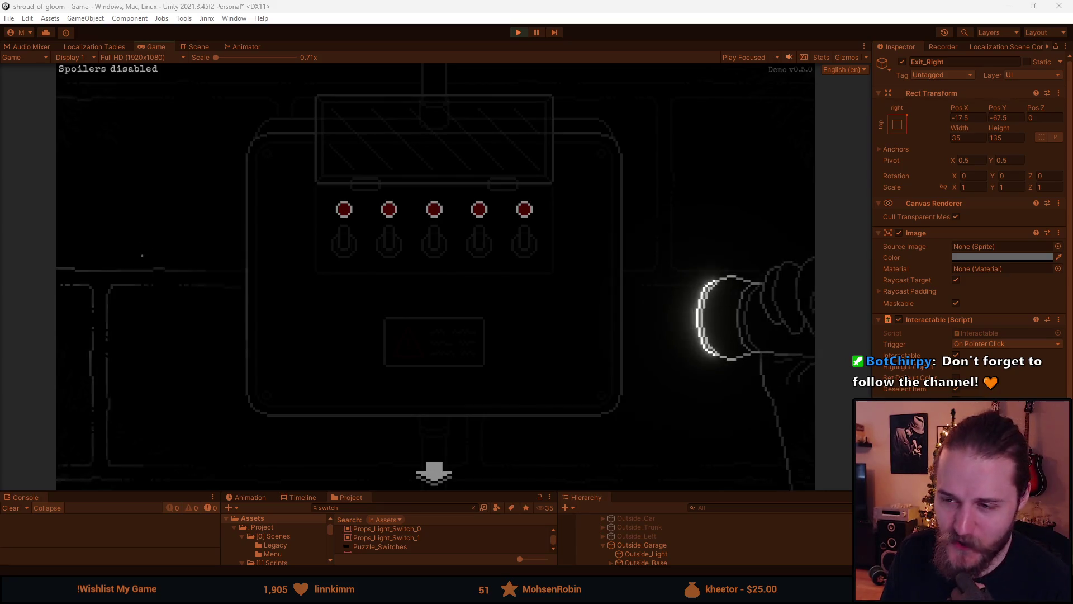
- Leave the switch panel close-up in the garage room, pause, and stop the playtest
{"action": "left_click", "coordinate": [441, 478]}
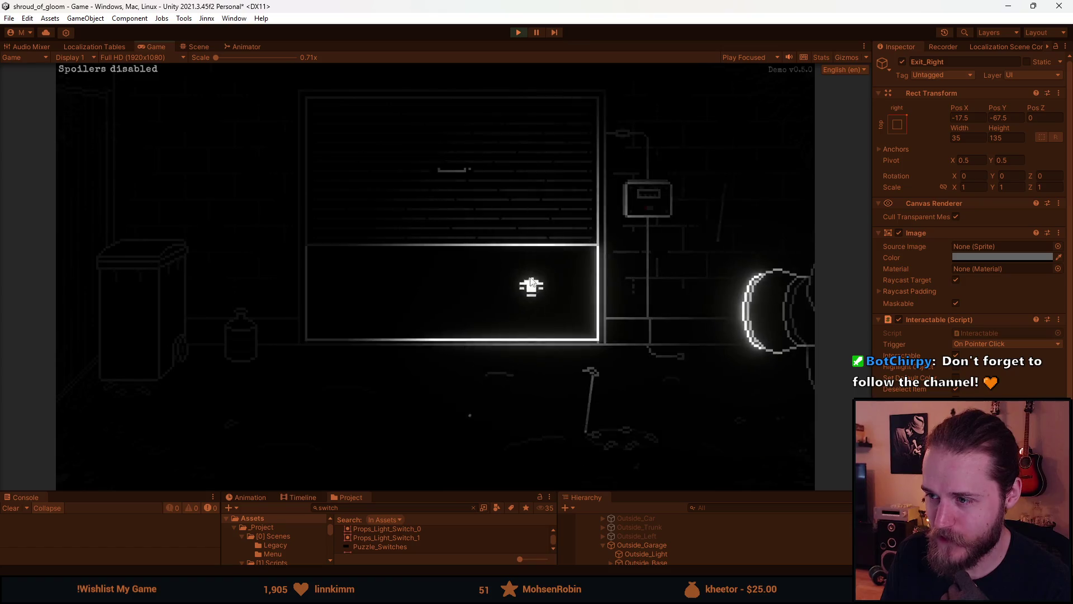
{"action": "left_click", "coordinate": [650, 205]}
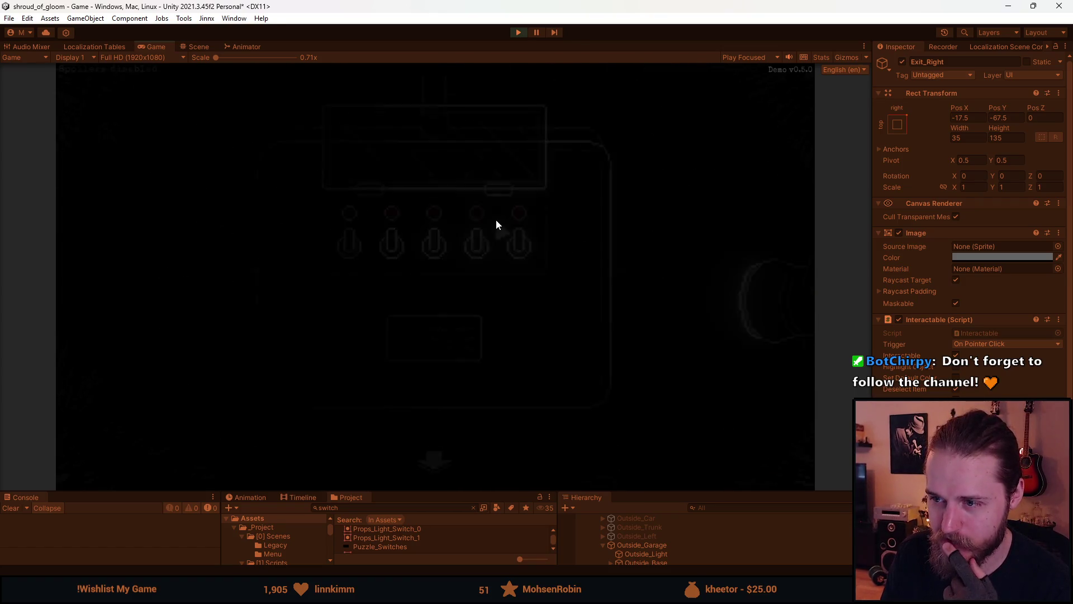
{"action": "left_click", "coordinate": [435, 472]}
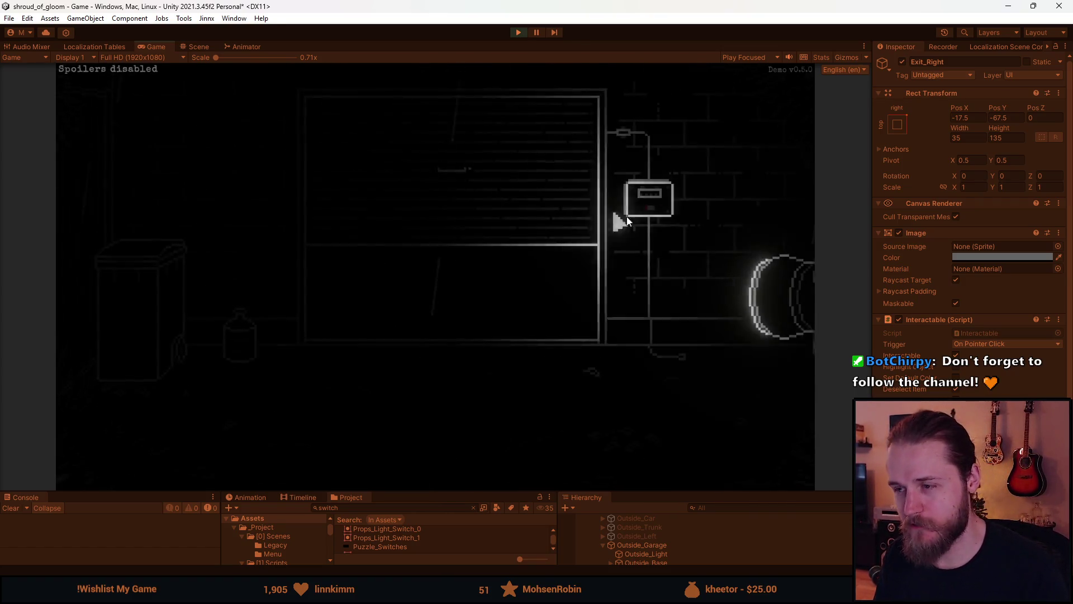
{"action": "key", "text": "Escape"}
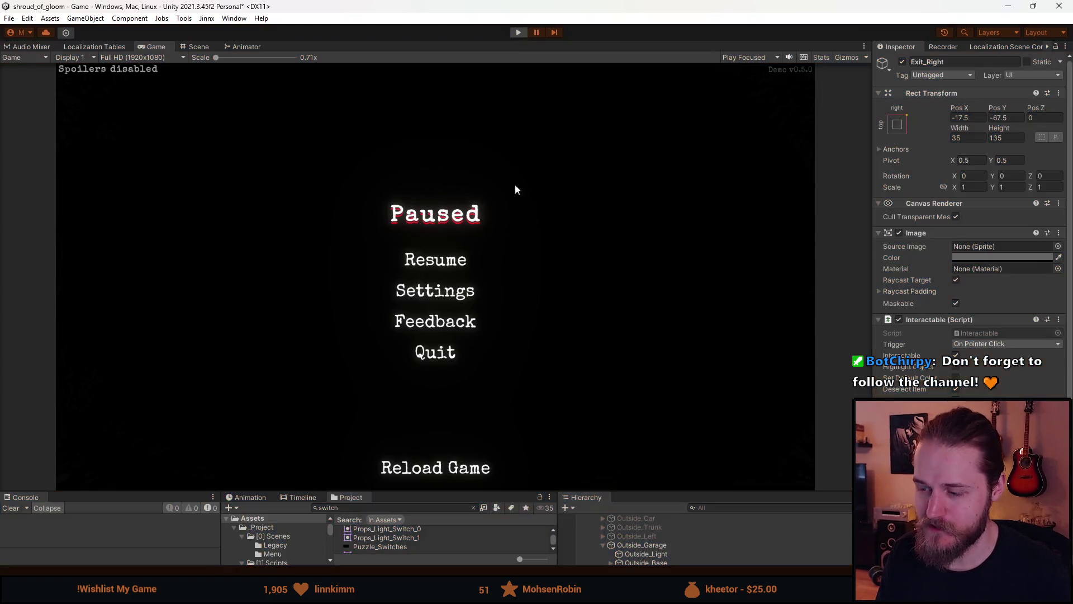
{"action": "key", "text": "ctrl+p"}
- Enlarge the bottom panels, select Switches_Close_Up under Outside_Garage, and open its SwitchPuzzle script
{"action": "mouse_move", "coordinate": [504, 490]}
{"action": "left_mouse_down"}
{"action": "mouse_move", "coordinate": [504, 330]}
{"action": "mouse_move", "coordinate": [504, 358]}
{"action": "left_mouse_up"}
{"action": "left_click", "coordinate": [659, 429]}
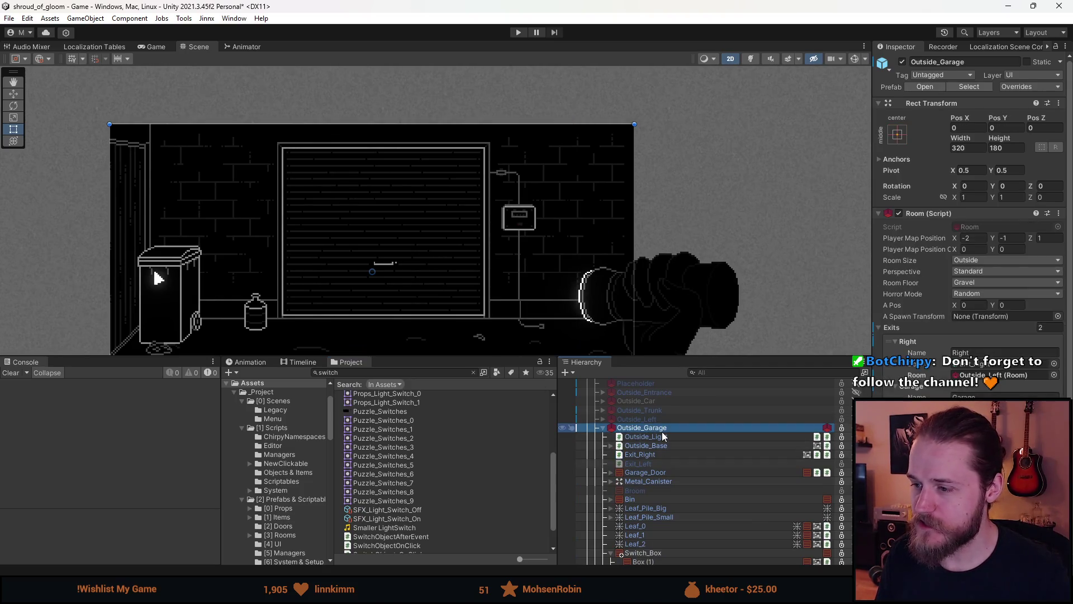
{"action": "scroll", "coordinate": [659, 514], "scroll_direction": "down", "scroll_amount": 3}
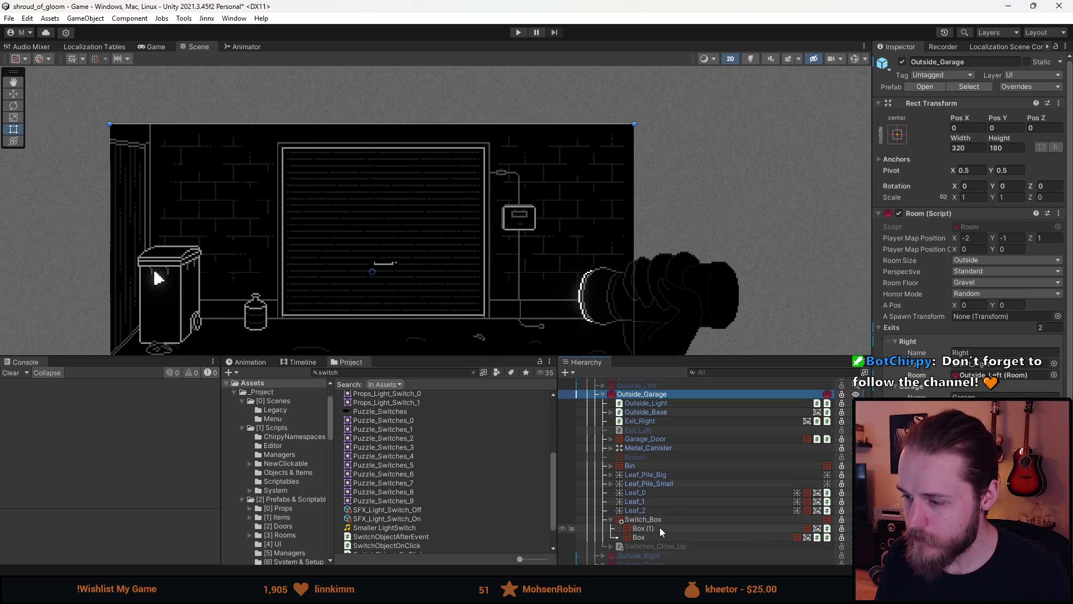
{"action": "left_click", "coordinate": [659, 527]}
{"action": "left_click", "coordinate": [656, 535]}
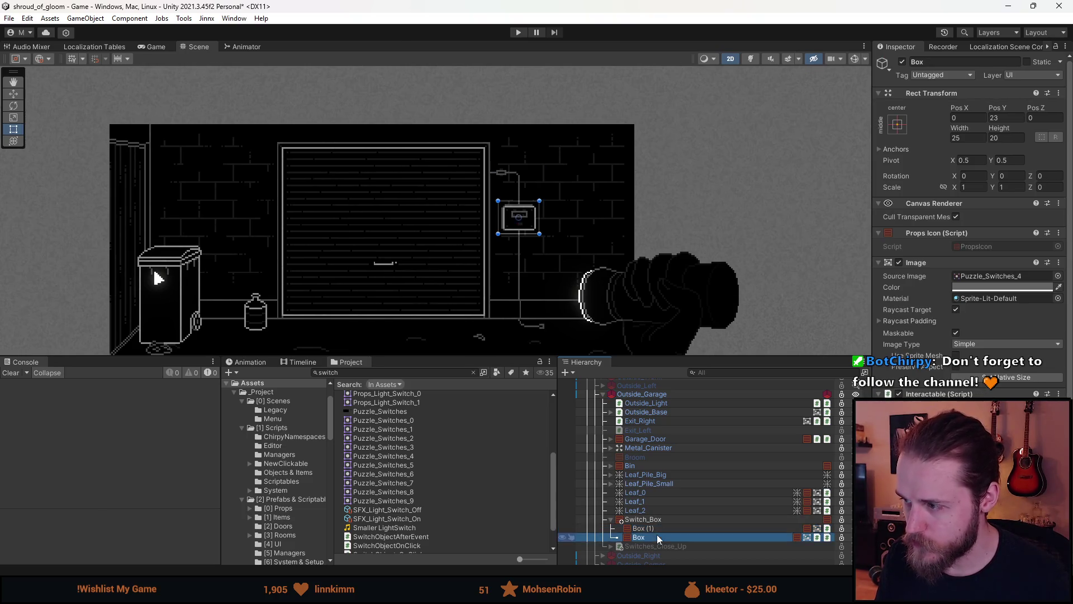
{"action": "left_click", "coordinate": [666, 547]}
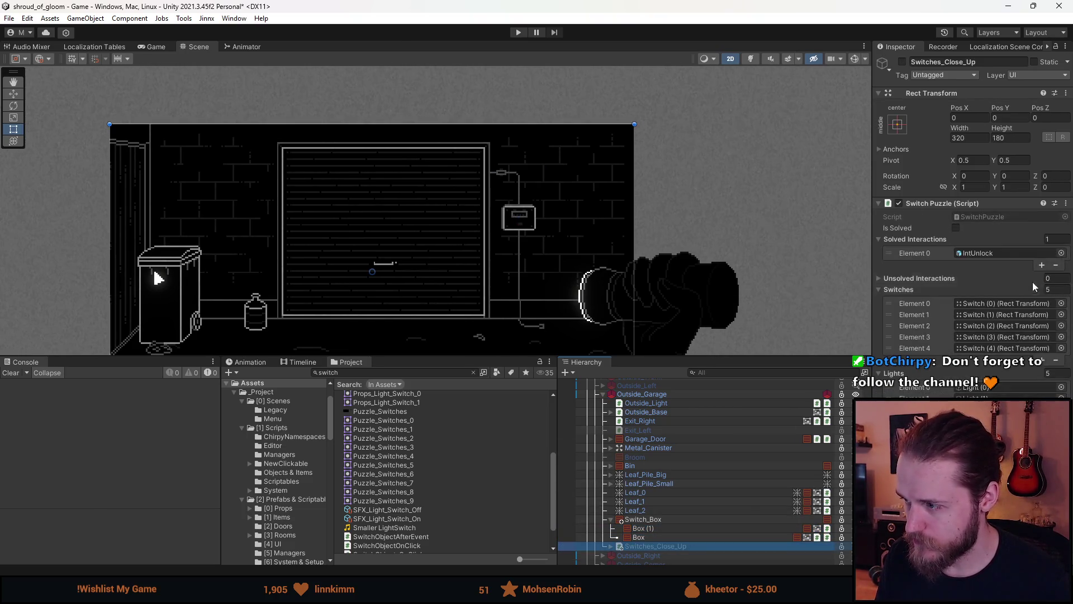
{"action": "double_click", "coordinate": [997, 221]}
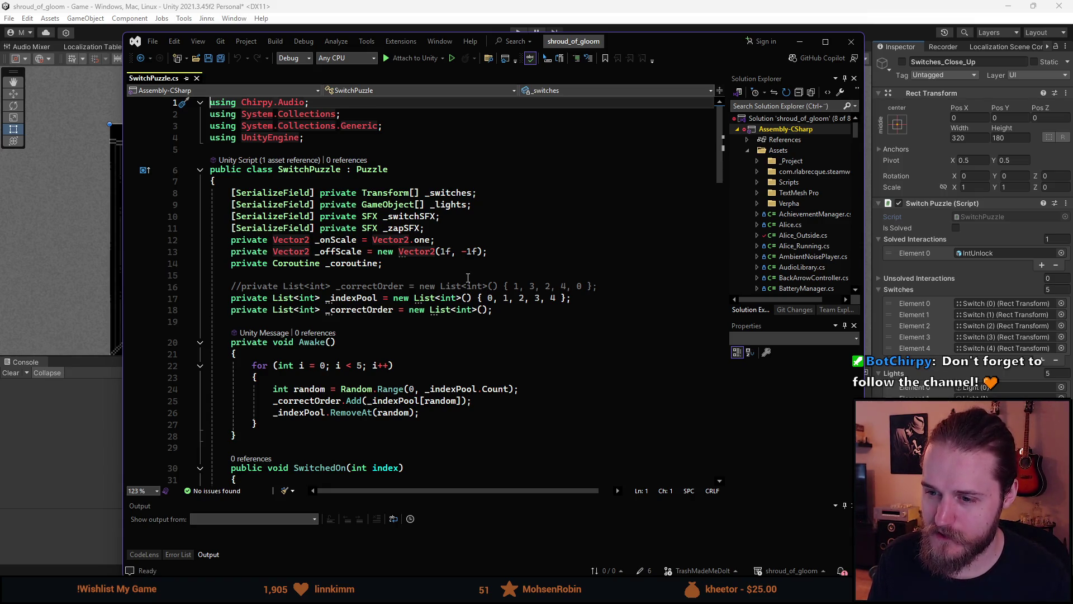
- Review the Awake for-loop in SwitchPuzzle.cs that moves random _indexPool entries into _correctOrder
{"action": "mouse_move", "coordinate": [432, 296]}
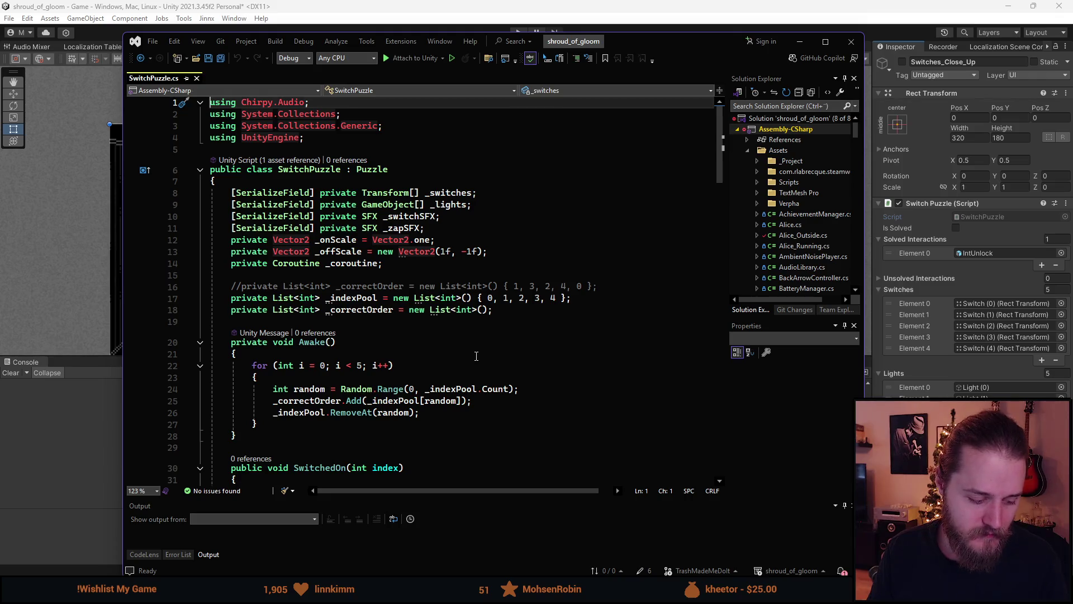
{"action": "scroll", "coordinate": [472, 354], "scroll_direction": "down", "scroll_amount": 1}
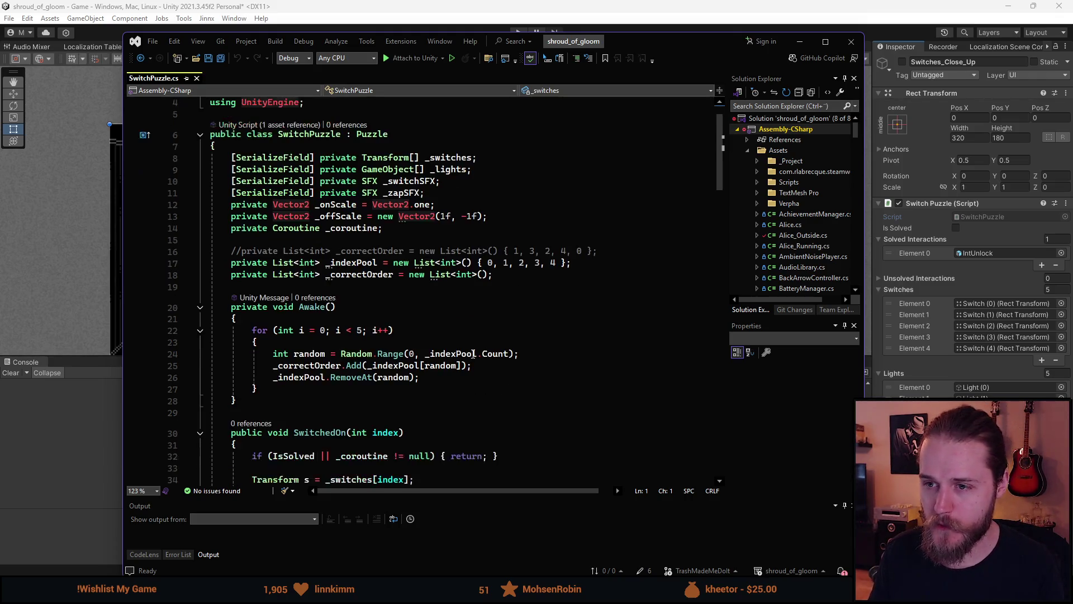
{"action": "scroll", "coordinate": [467, 351], "scroll_direction": "down", "scroll_amount": 1}
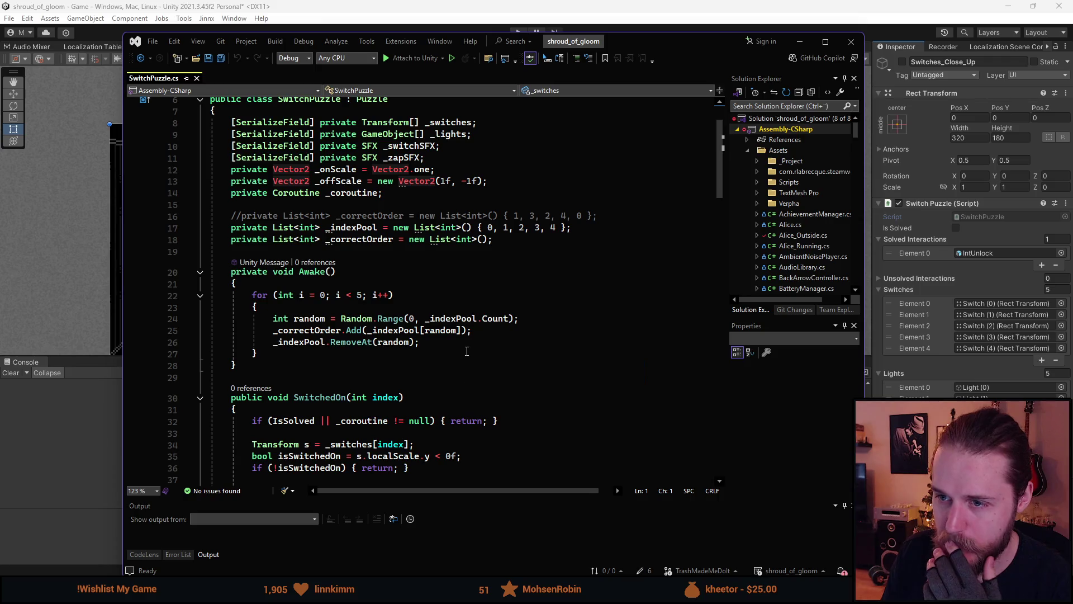
{"action": "scroll", "coordinate": [465, 350], "scroll_direction": "down", "scroll_amount": 3}
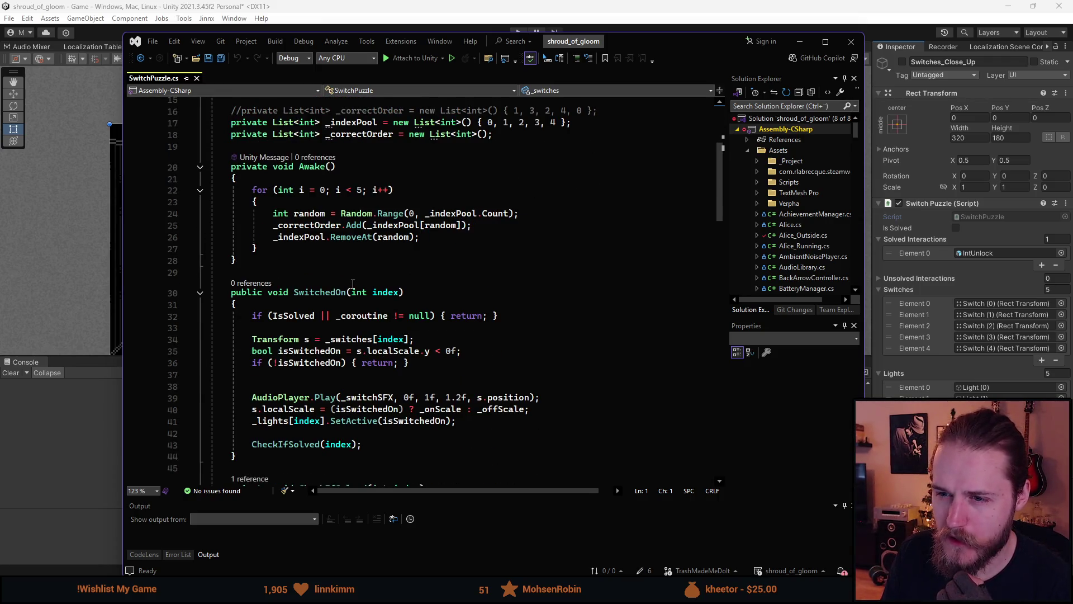
{"action": "scroll", "coordinate": [353, 276], "scroll_direction": "up", "scroll_amount": 1}
{"action": "scroll", "coordinate": [275, 316], "scroll_direction": "up", "scroll_amount": 1}
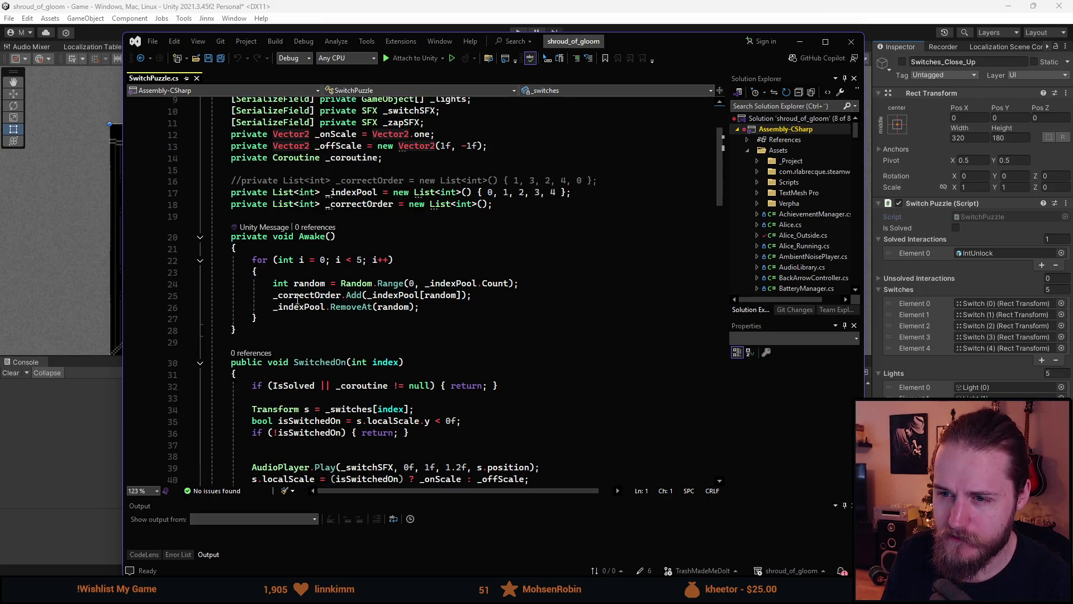
{"action": "left_click_drag", "start_coordinate": [275, 316], "coordinate": [252, 260]}
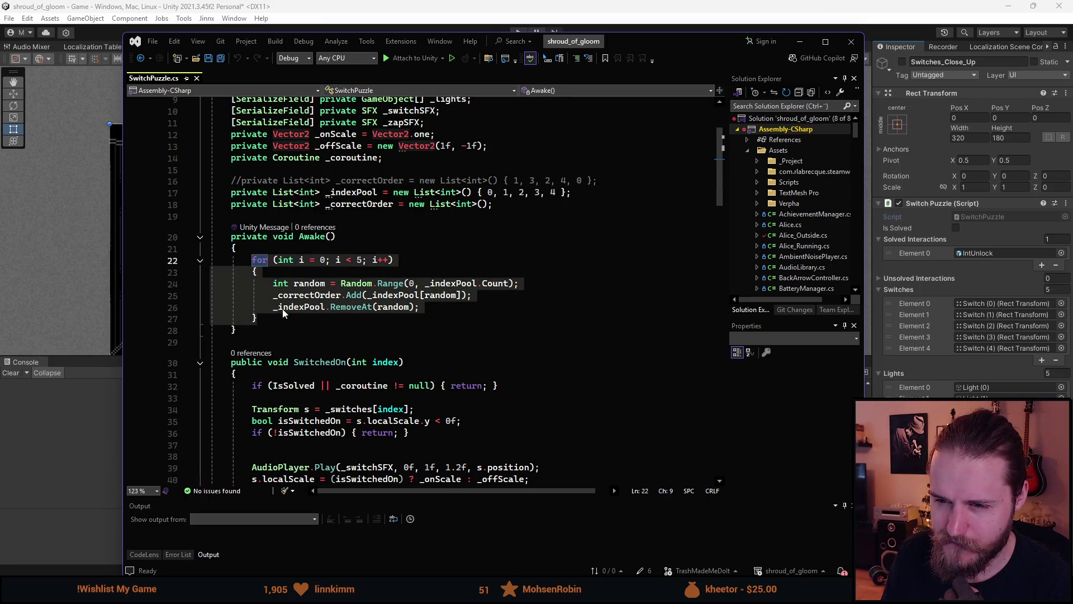
{"action": "left_click_drag", "start_coordinate": [258, 320], "coordinate": [252, 260]}
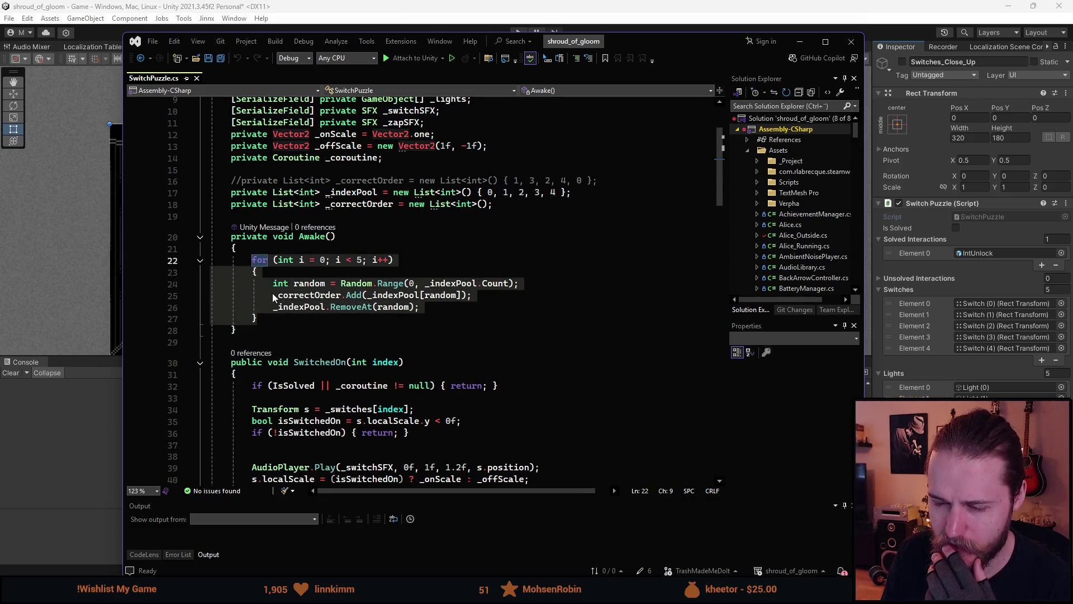
{"action": "left_click", "coordinate": [278, 321]}
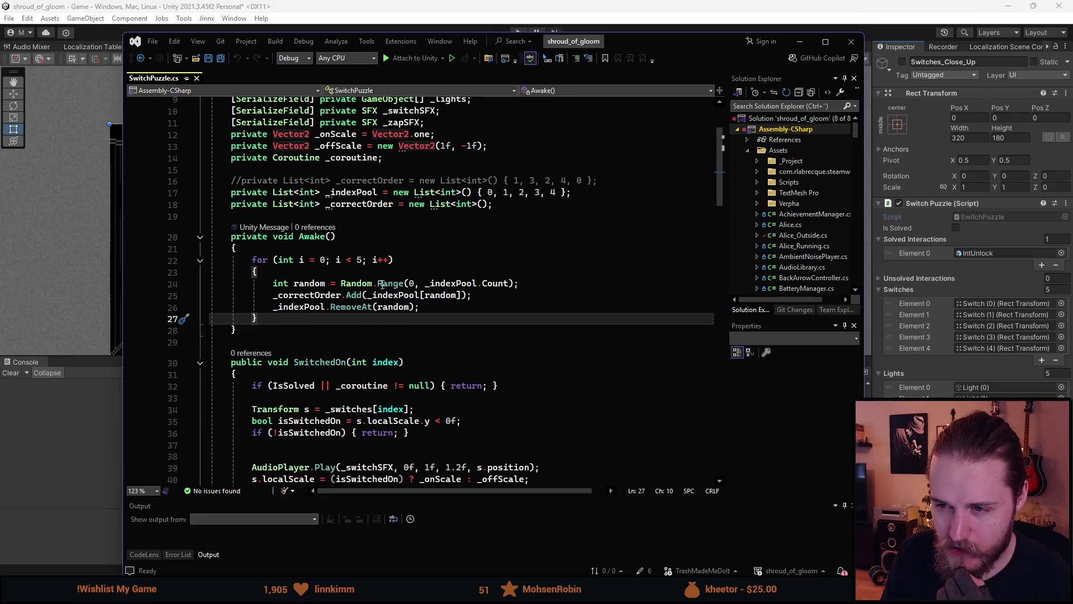
{"action": "scroll", "coordinate": [412, 307], "scroll_direction": "up", "scroll_amount": 1}
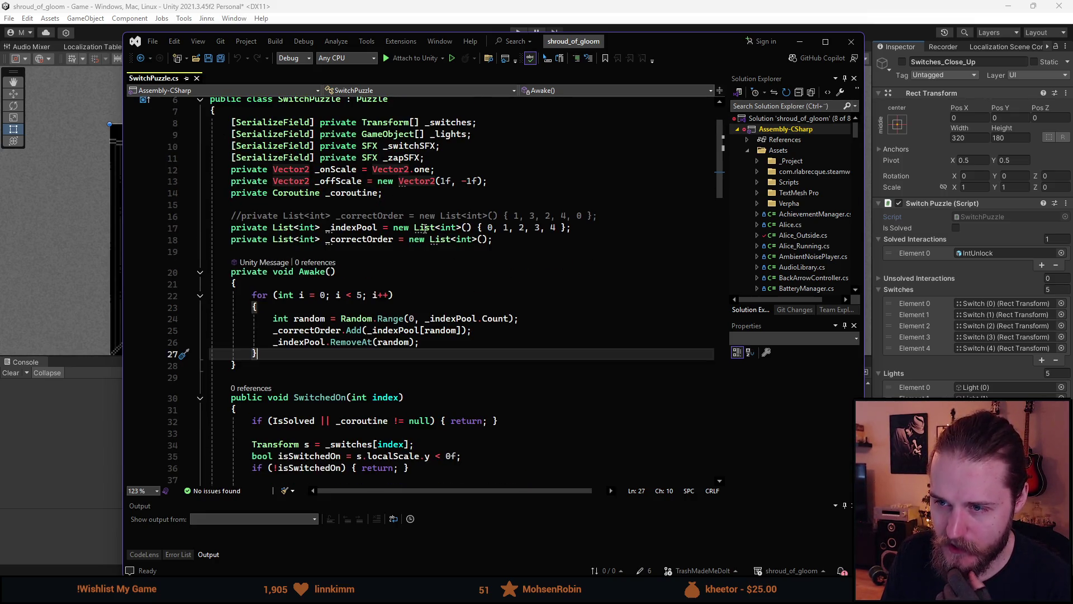
- Inspect the starting values of _indexPool and highlight every use of _correctOrder
{"action": "left_click", "coordinate": [327, 228]}
{"action": "left_click_drag", "start_coordinate": [488, 227], "coordinate": [569, 227]}
{"action": "key", "text": "shift+Left"}
{"action": "key", "text": "shift+Left"}
{"action": "key", "text": "shift+Left"}
{"action": "left_click", "coordinate": [447, 272]}
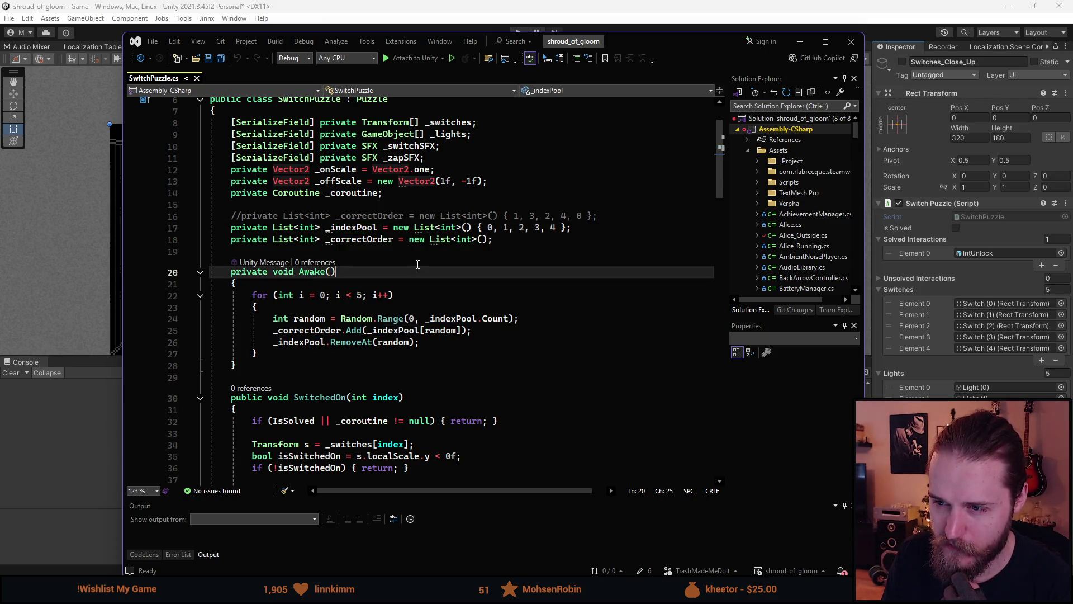
{"action": "left_click", "coordinate": [372, 239]}
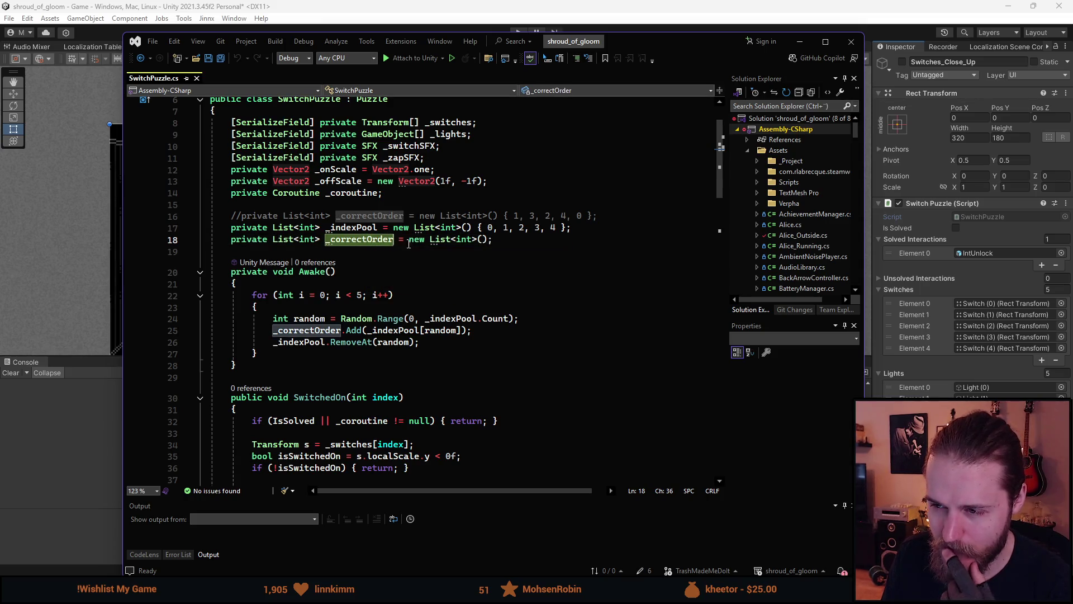
{"action": "scroll", "coordinate": [336, 364], "scroll_direction": "down", "scroll_amount": 1}
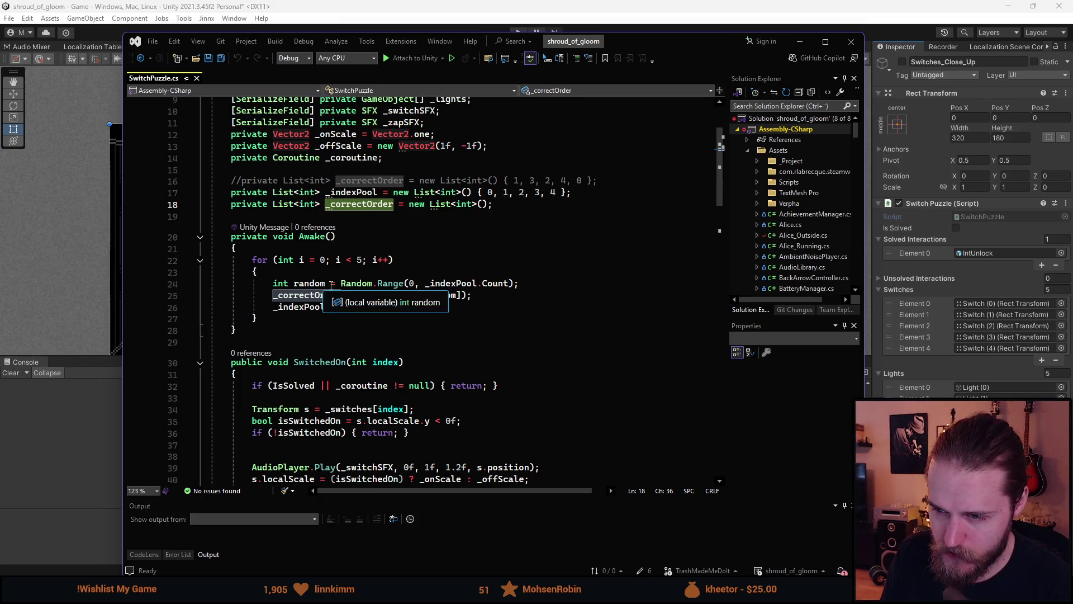
- Check the loop's Random.Range call and its _correctOrder and _indexPool uses, then return to Unity
{"action": "left_click", "coordinate": [309, 284]}
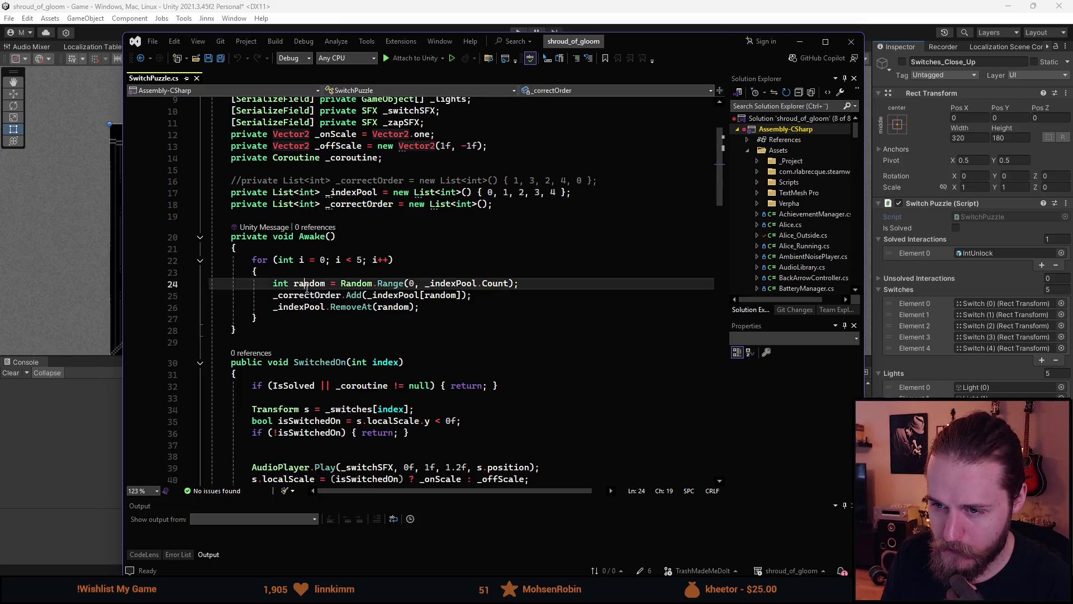
{"action": "left_click", "coordinate": [404, 284]}
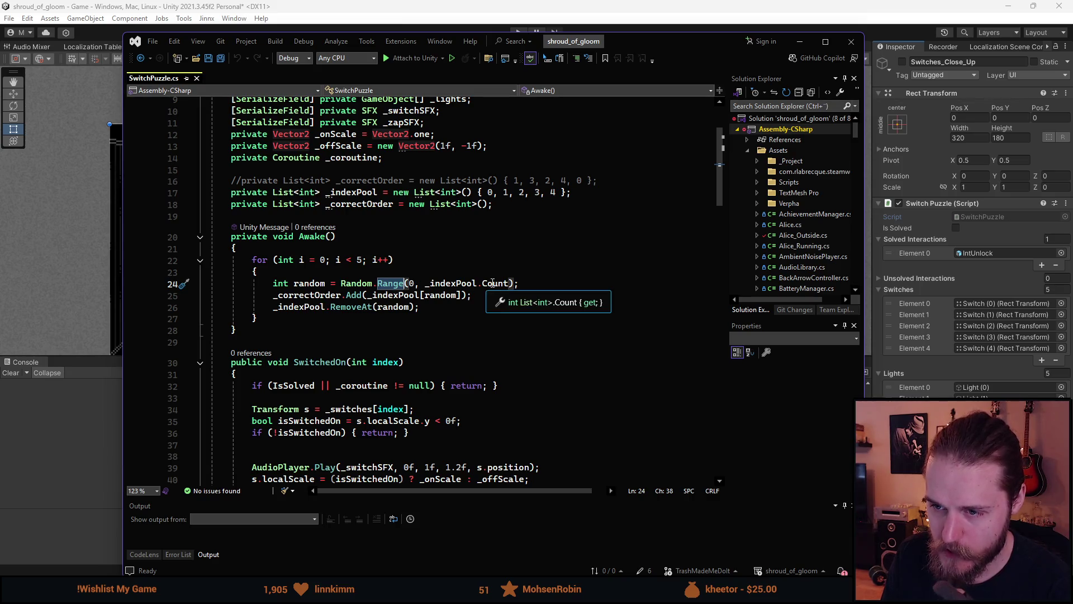
{"action": "left_click", "coordinate": [340, 295]}
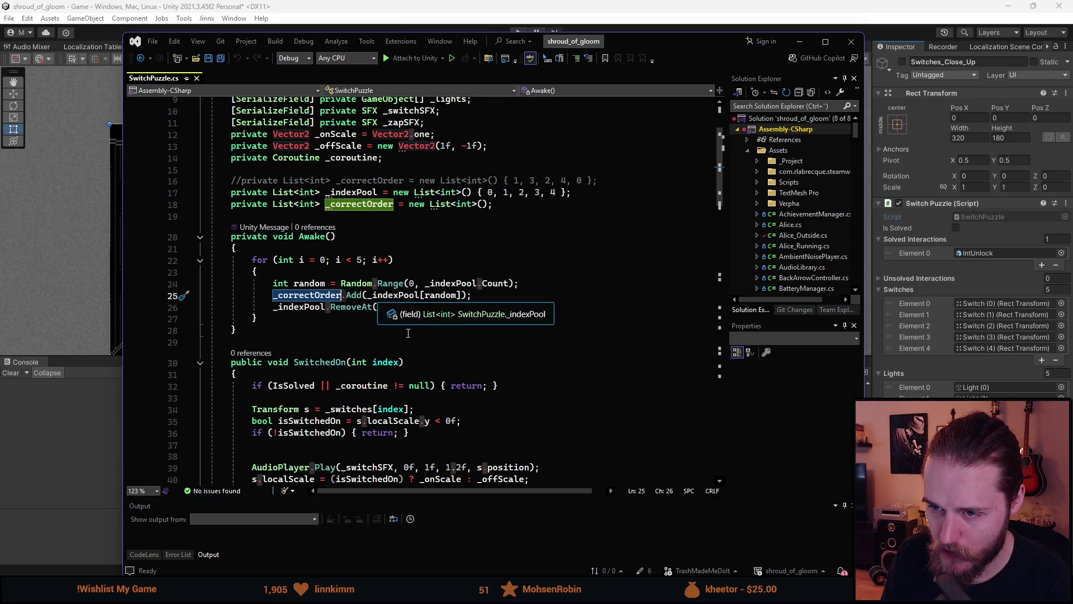
{"action": "left_click", "coordinate": [325, 307]}
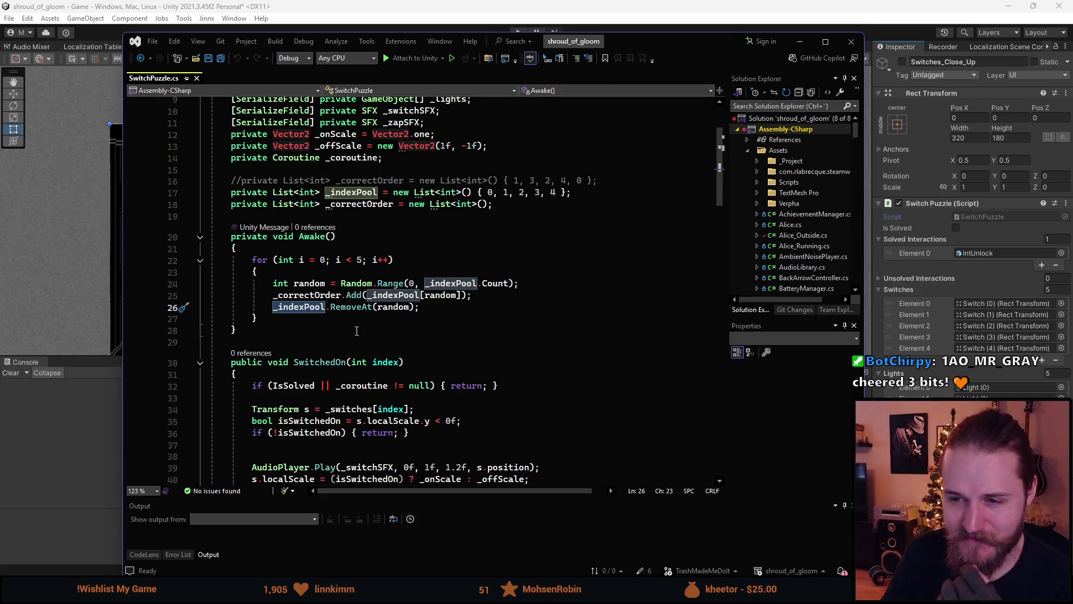
{"action": "key", "text": "Down"}
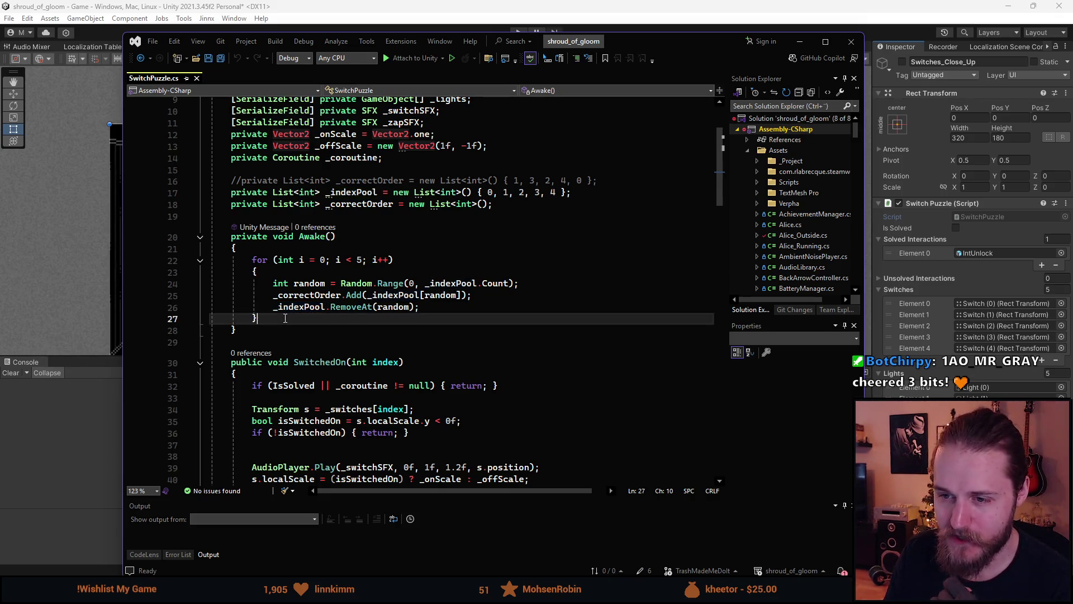
{"action": "left_click", "coordinate": [437, 309]}
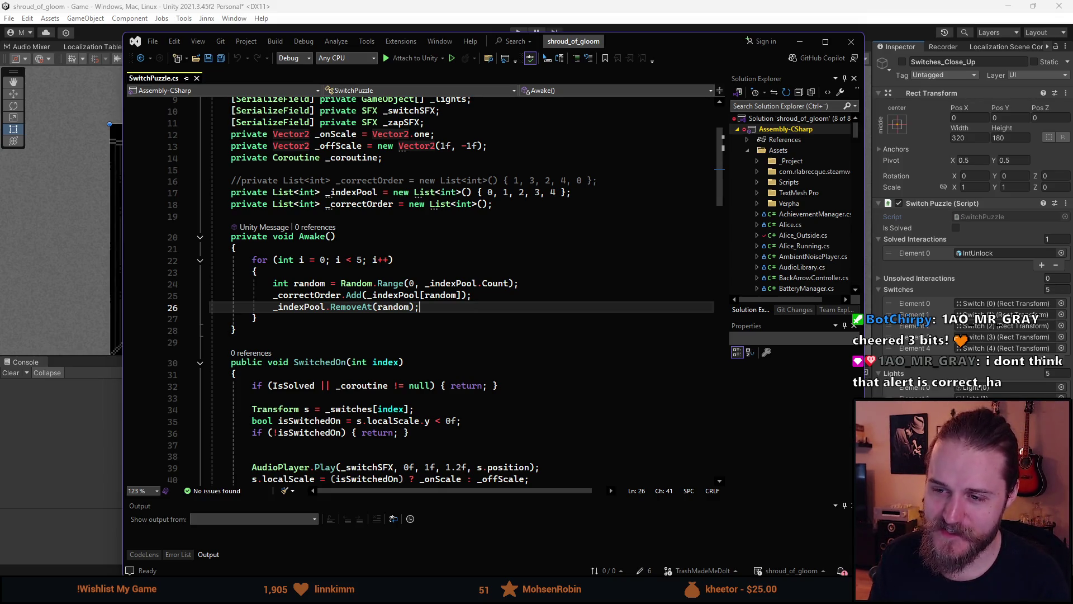
{"action": "key", "text": "alt+Tab"}
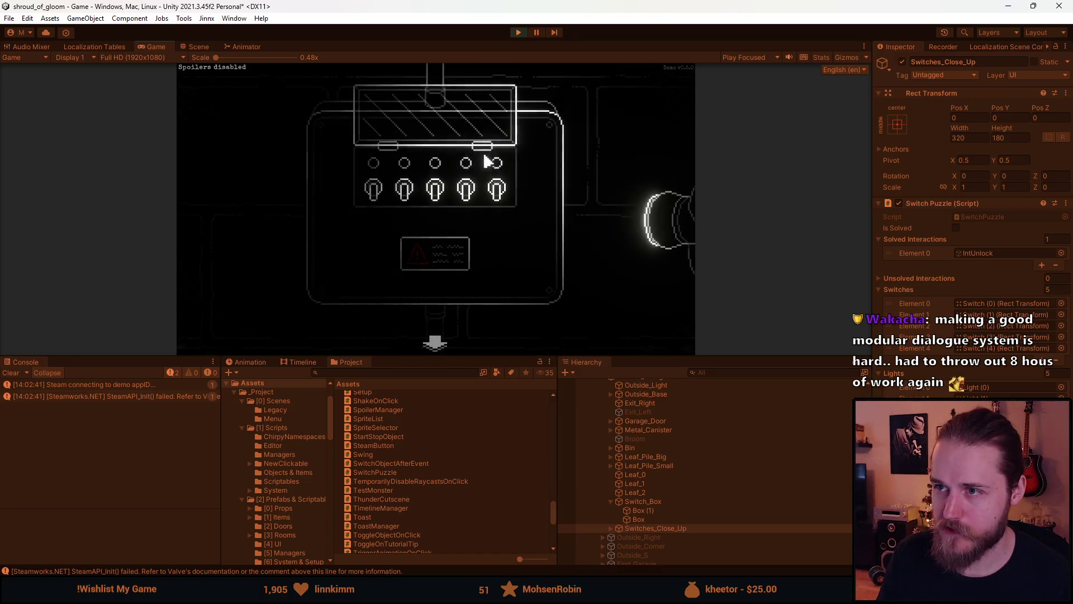
{"action": "key", "text": "Escape"}
{"action": "key", "text": "ctrl+1"}
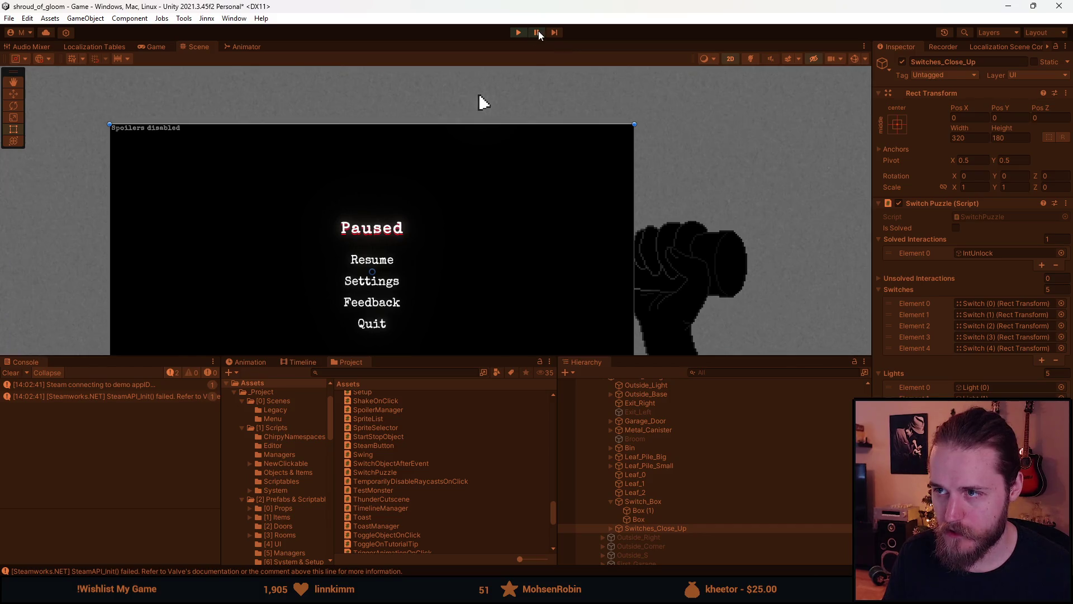
{"action": "left_click", "coordinate": [537, 33]}
{"action": "left_click", "coordinate": [426, 200]}
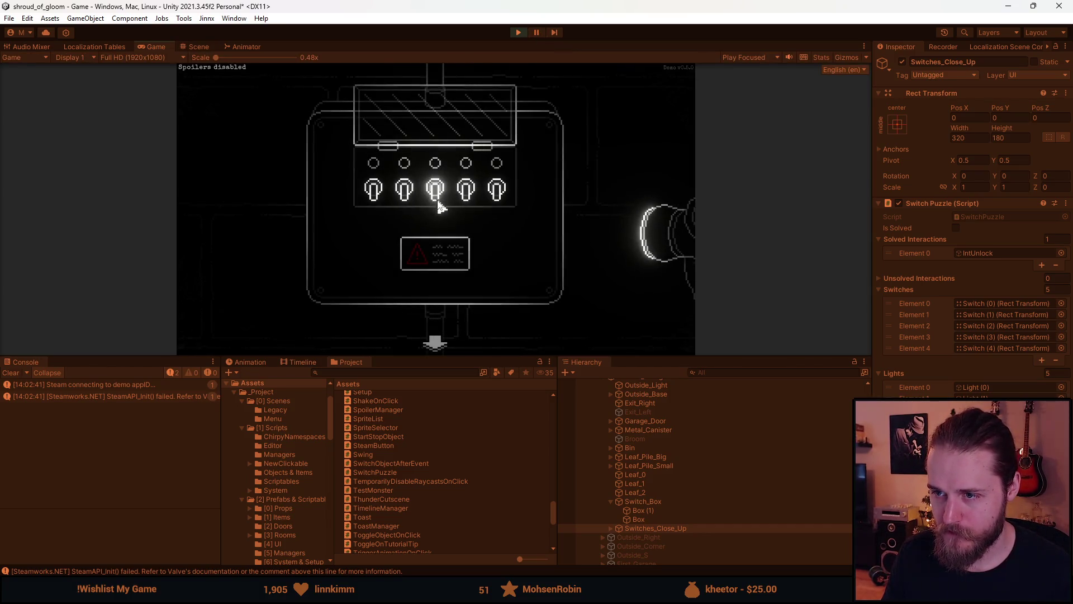